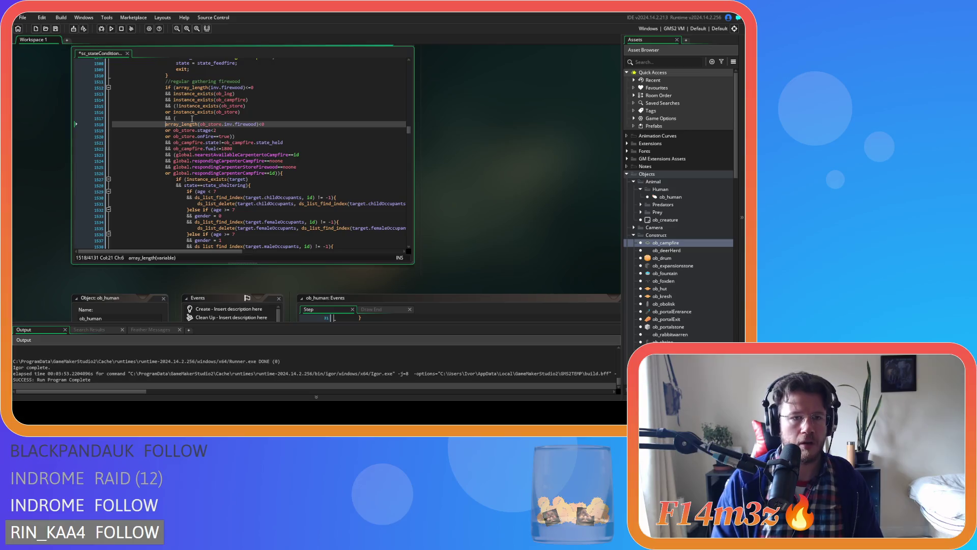
# Step: Add '&& (ob_store.stage>=2' to the firewood condition on line 1517 and save the script
pyautogui.write('&&')
pyautogui.click(192, 118)
pyautogui.write('ob_store.stage<2')
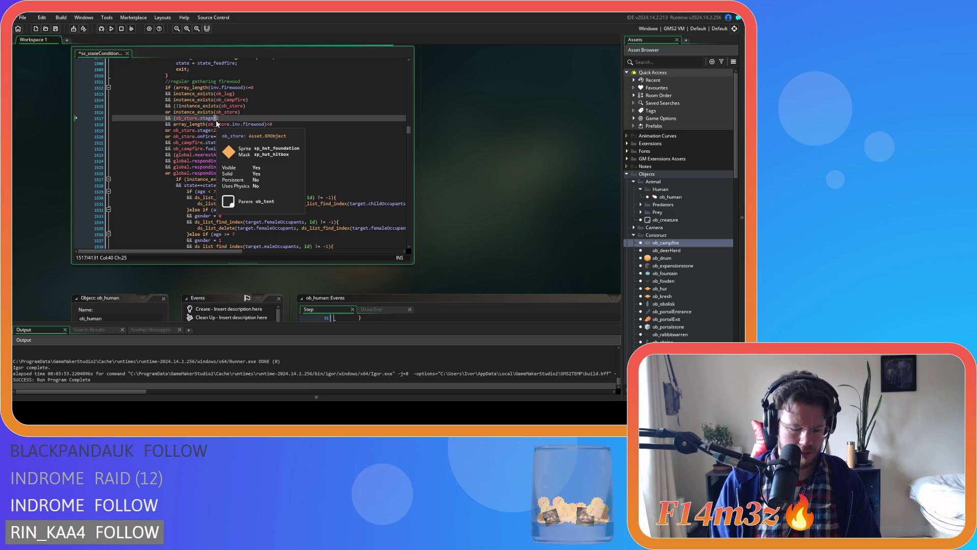
pyautogui.write('>=')
pyautogui.hotkey('ctrl', 's')
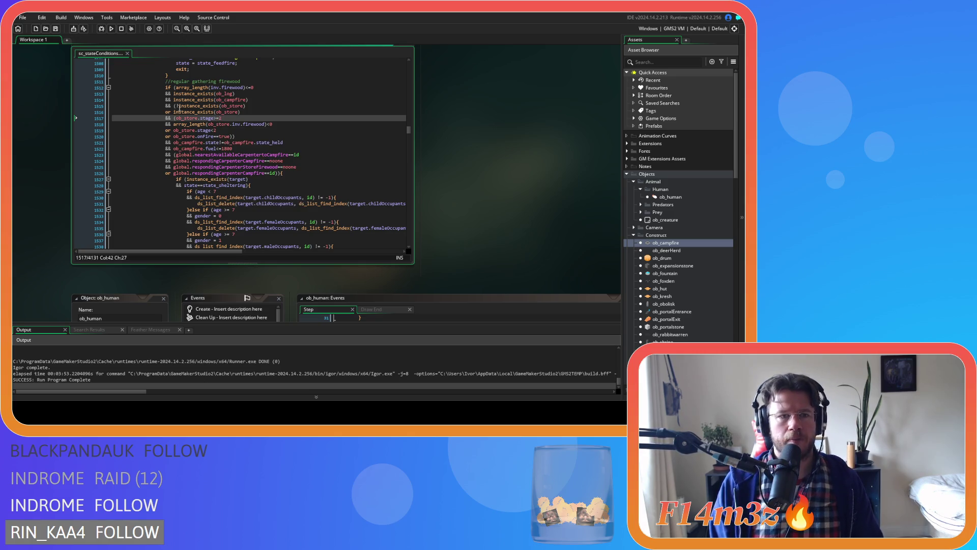
# Step: Check the edited stage condition, then build and run the game
pyautogui.press('Up')
pyautogui.press('Up')
pyautogui.hotkey('ctrl', 'Left')
pyautogui.hotkey('ctrl', 'Left')
pyautogui.hotkey('ctrl', 'Left')
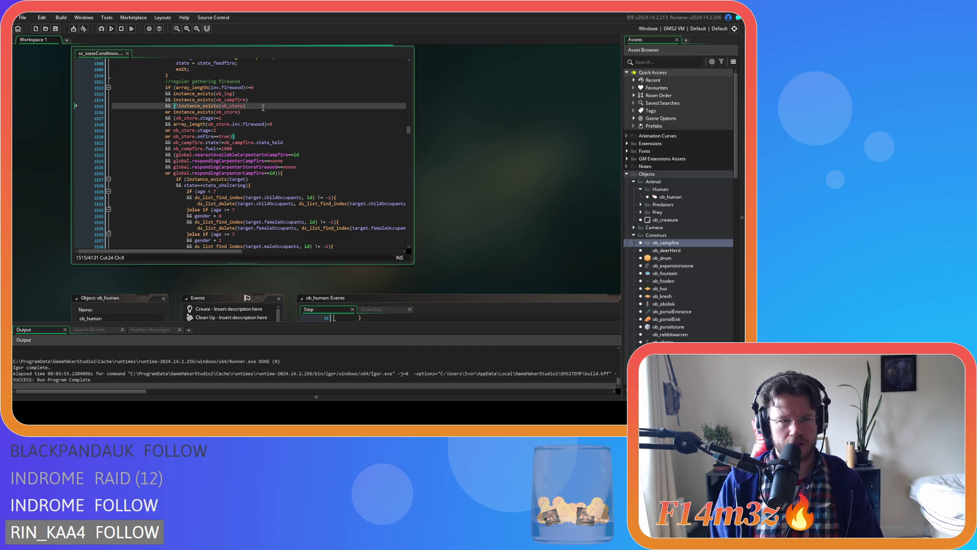
pyautogui.click(276, 173)
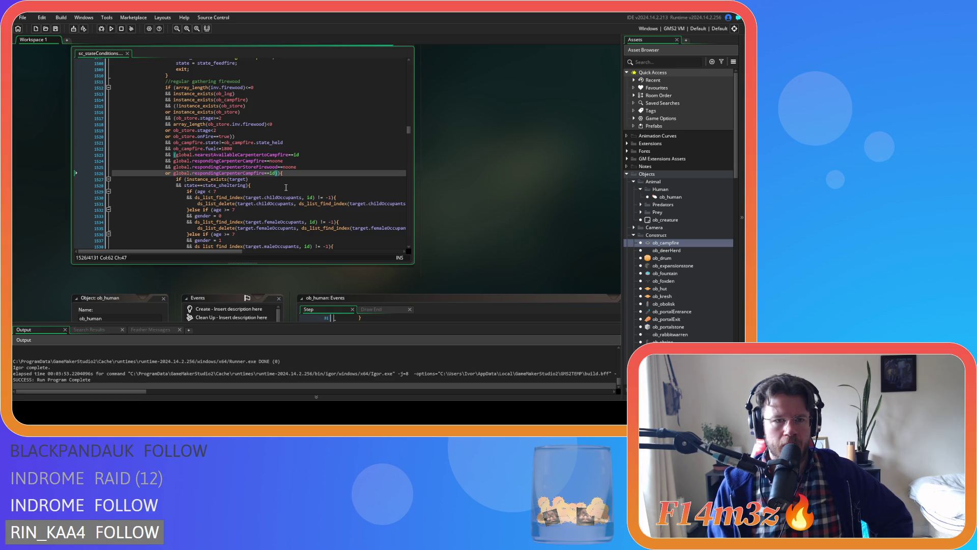
pyautogui.moveTo(222, 118); pyautogui.dragTo(182, 118)
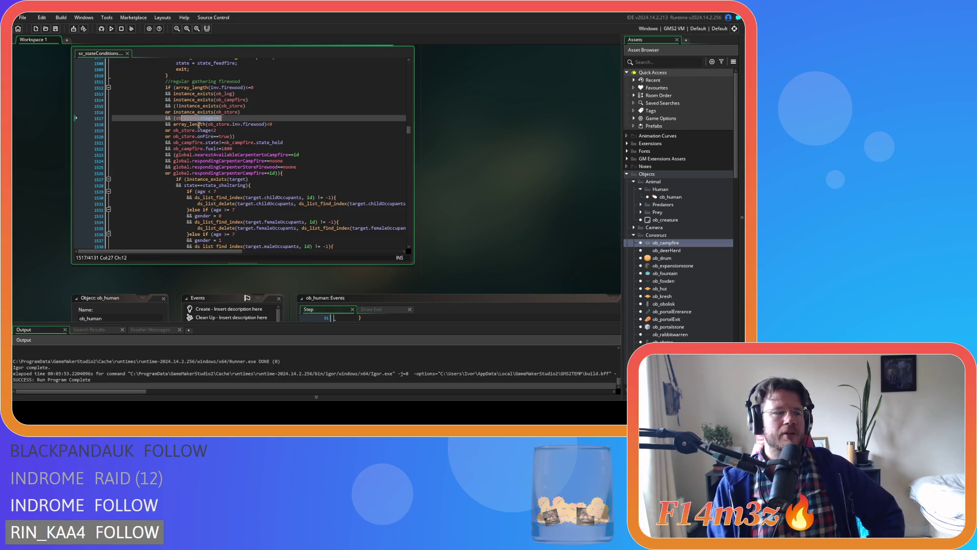
pyautogui.click(258, 118)
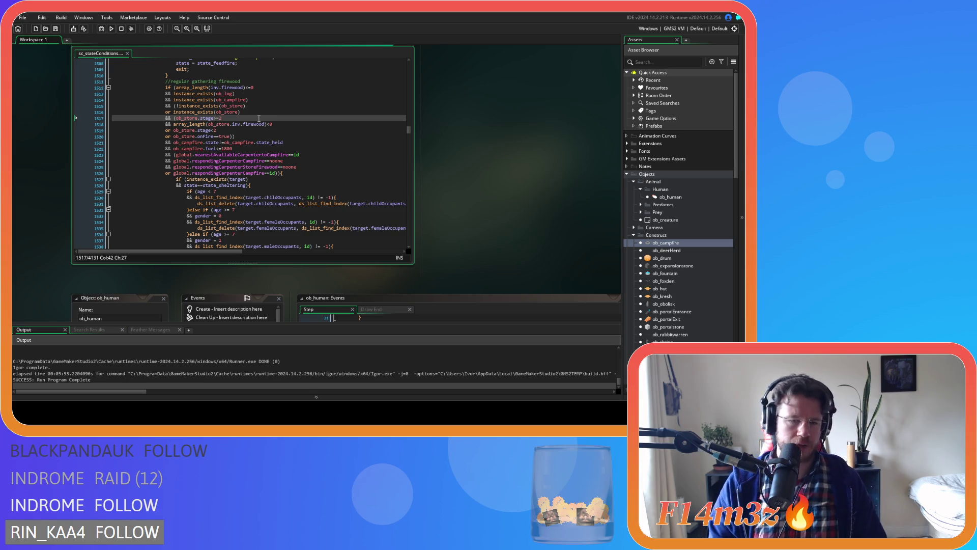
pyautogui.press('F5')
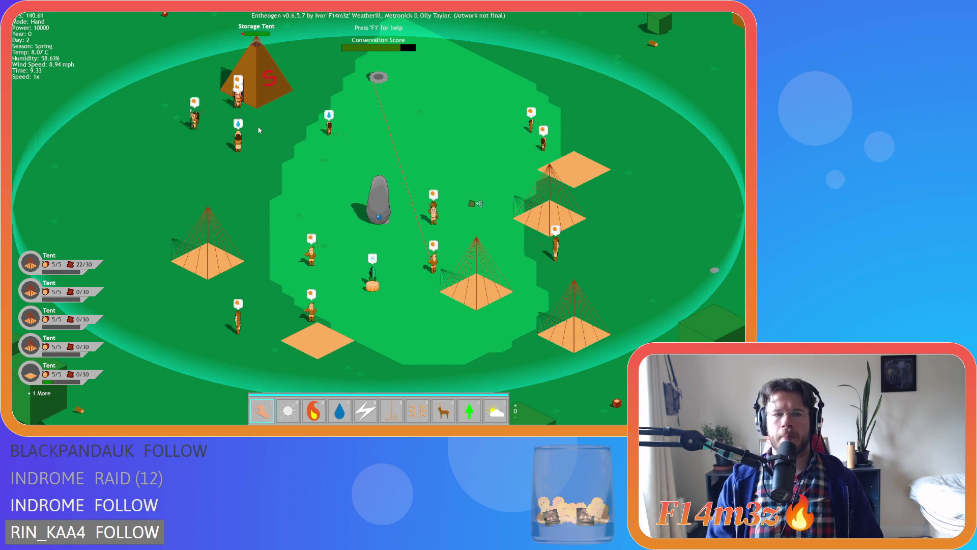
# Step: Glance at the world overview, then zoom in and out to watch the villagers
pyautogui.press('Tab')
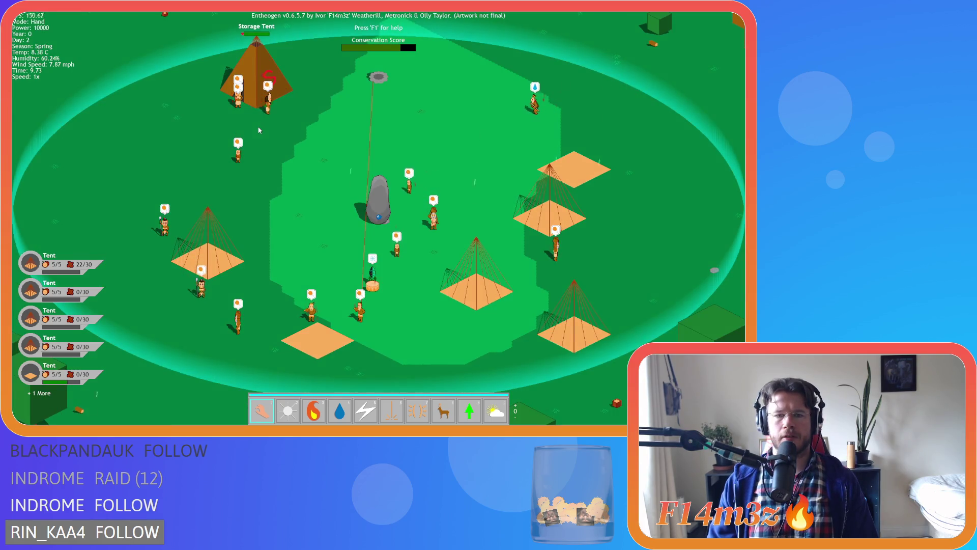
pyautogui.scroll(-5, 259, 130)
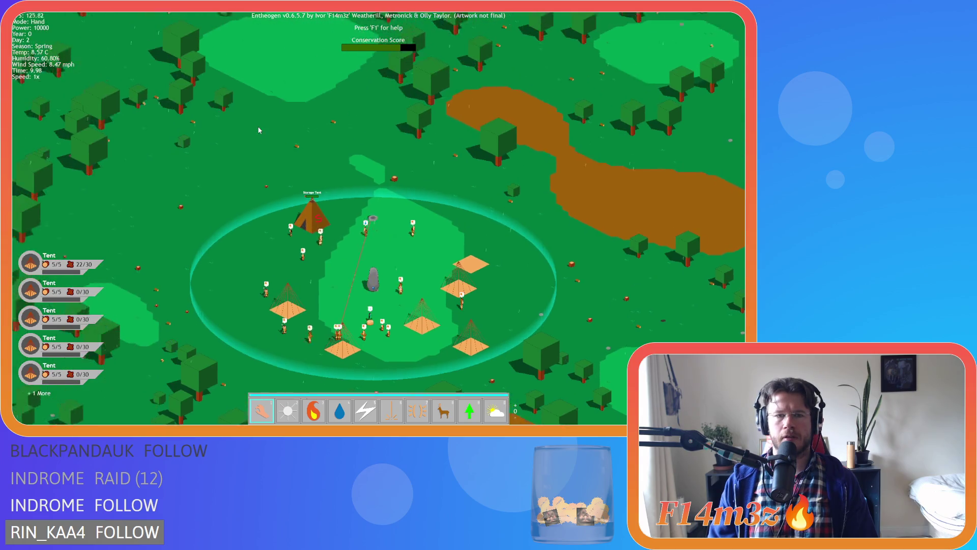
pyautogui.scroll(-5, 259, 130)
pyautogui.scroll(5, 258, 130)
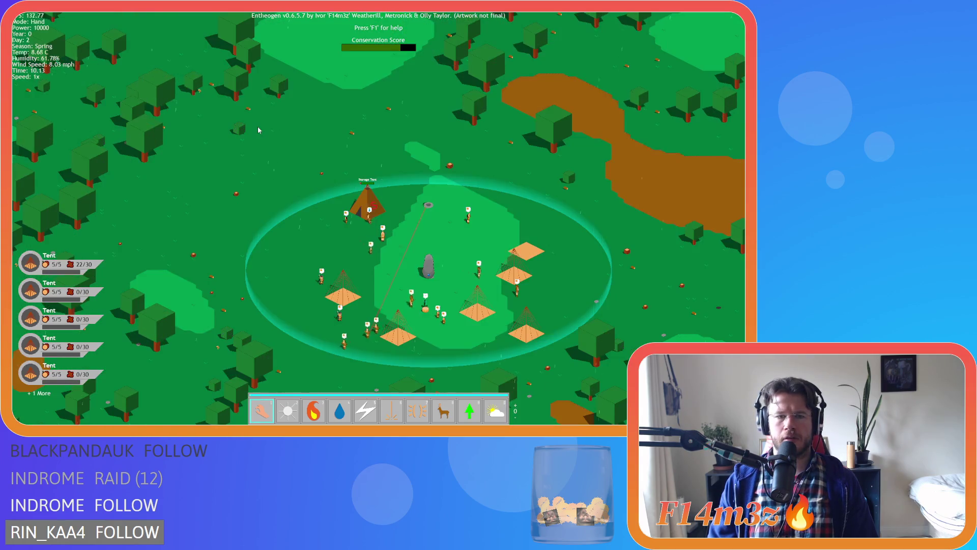
pyautogui.scroll(5, 258, 130)
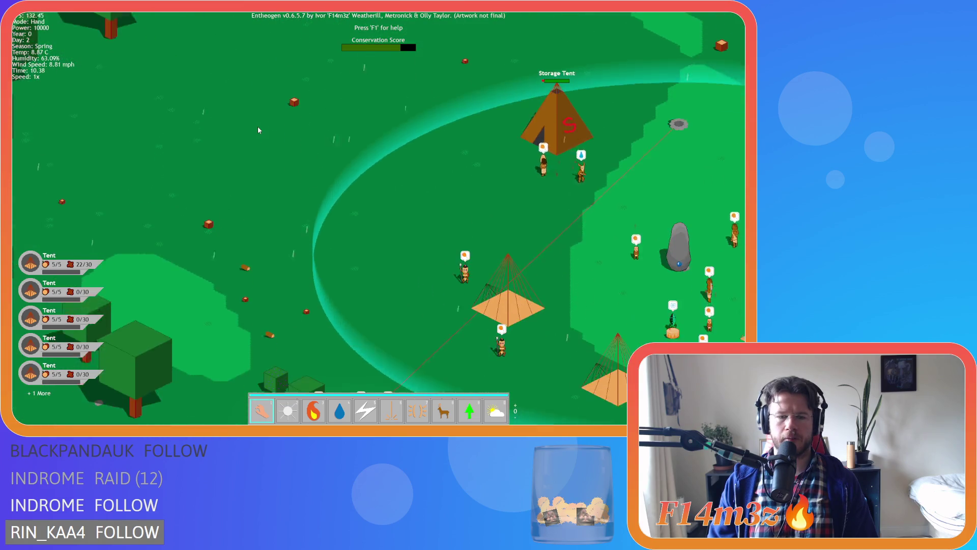
pyautogui.scroll(-5, 257, 130)
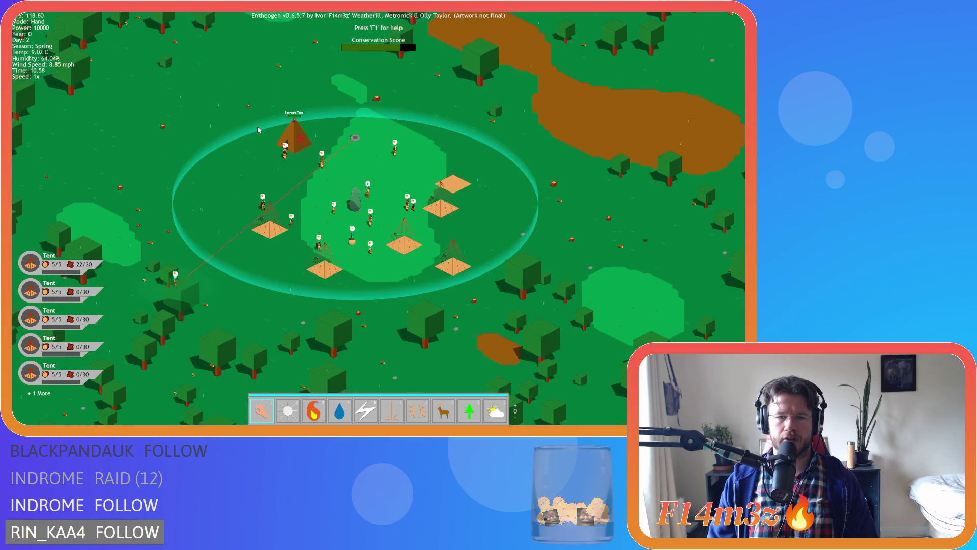
pyautogui.scroll(-3, 258, 130)
# Step: Quit the game and return to line 1518 of the sc_stateConditions script
pyautogui.press('Escape')
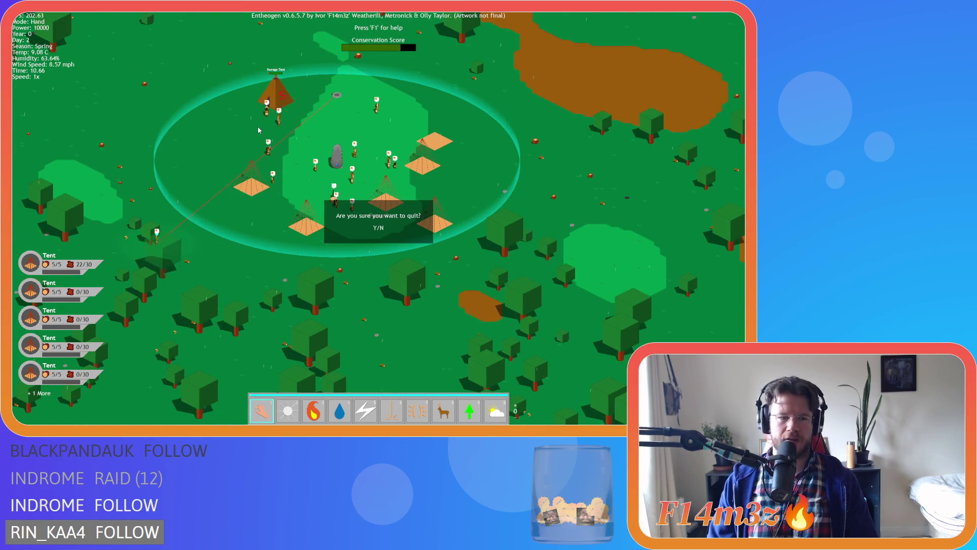
pyautogui.press('Return')
pyautogui.hotkey('alt', 'F4')
pyautogui.click(326, 123)
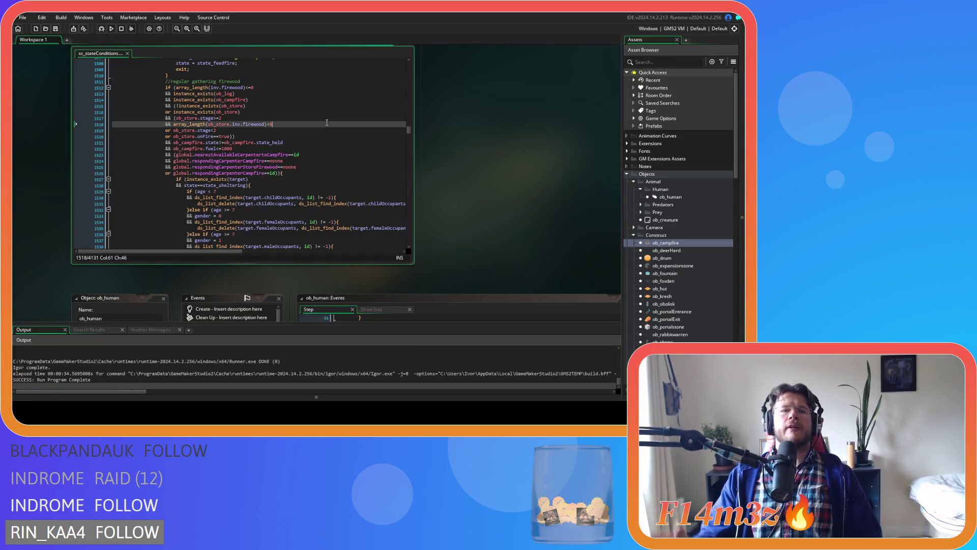
# Step: Review the Carpenter firewood condition around lines 1512-1517
pyautogui.scroll(-3, 328, 117)
pyautogui.scroll(3, 330, 110)
pyautogui.scroll(-7, 329, 108)
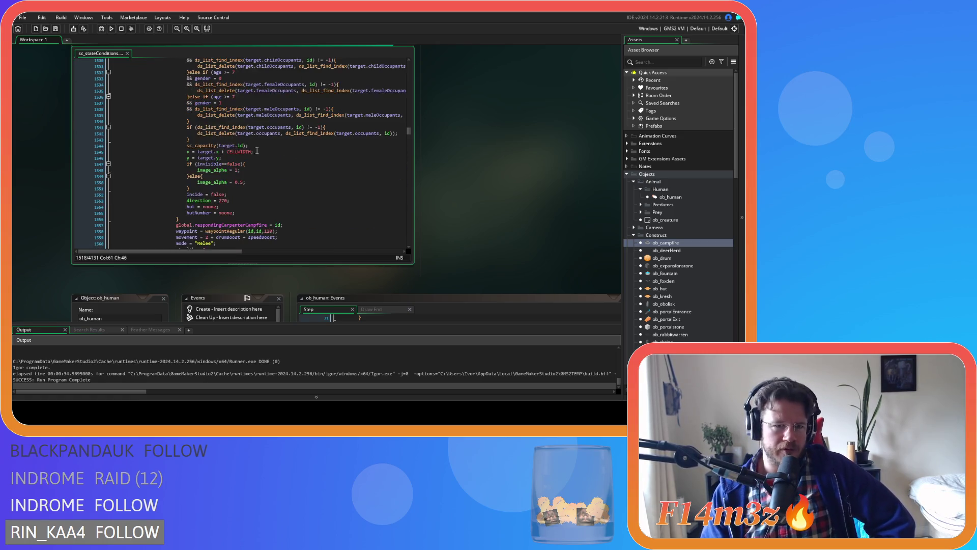
pyautogui.scroll(9, 297, 200)
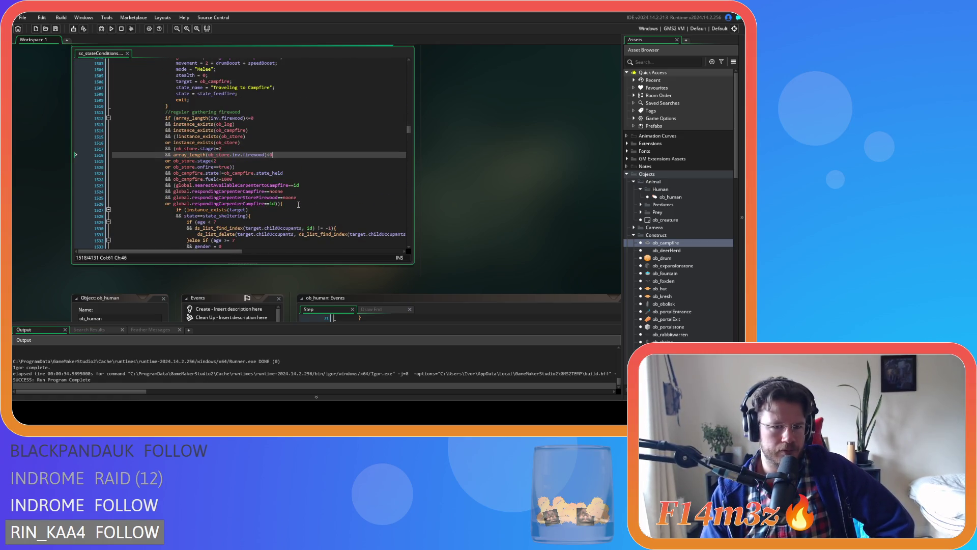
pyautogui.click(298, 205)
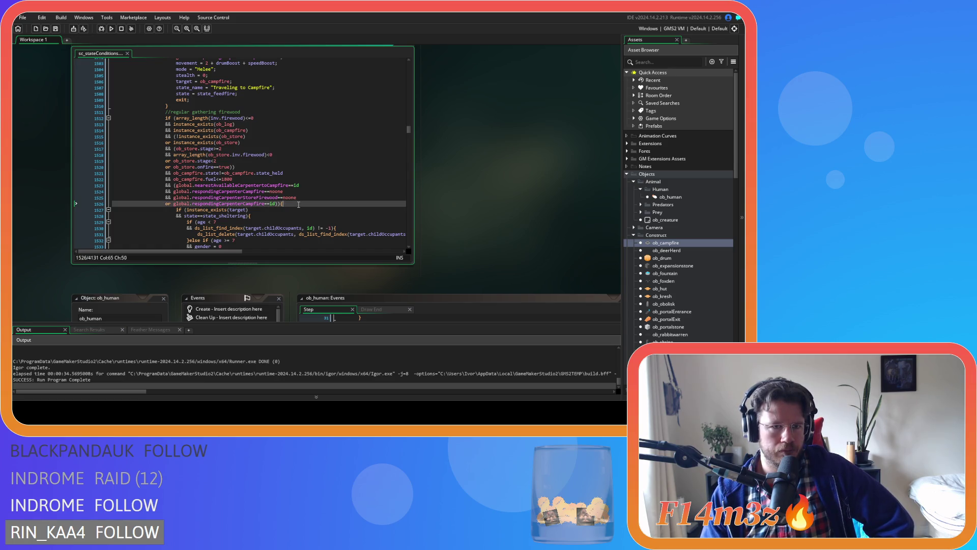
pyautogui.click(297, 118)
# Step: Rebuild and run the game a second time, then scroll the output log
pyautogui.scroll(10, 300, 122)
pyautogui.scroll(4, 307, 134)
pyautogui.scroll(-2, 307, 134)
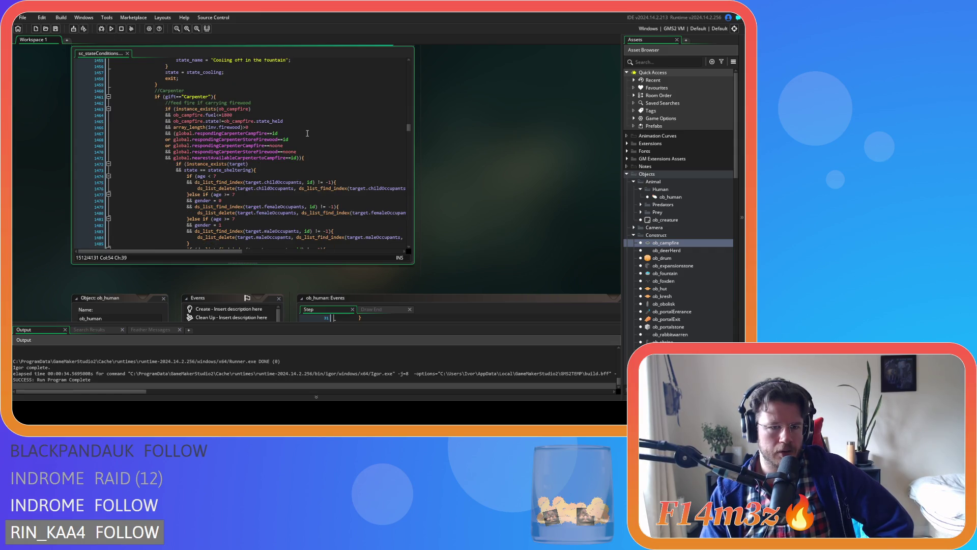
pyautogui.press('F5')
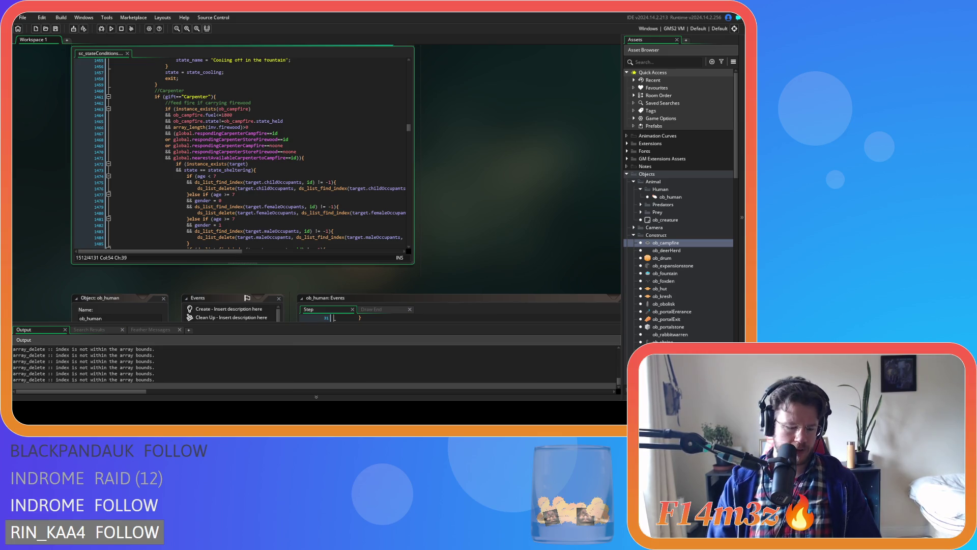
pyautogui.scroll(10, 261, 147)
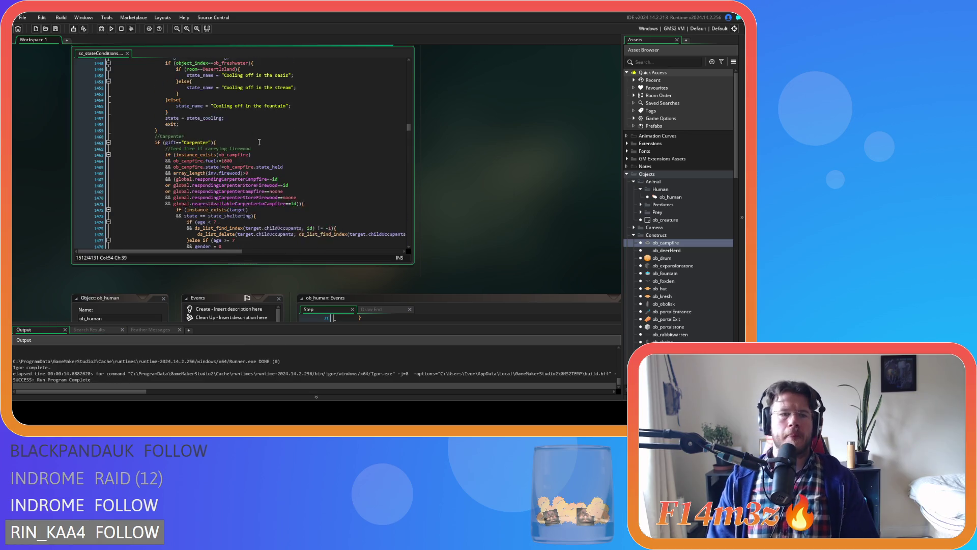
pyautogui.scroll(-20, 260, 148)
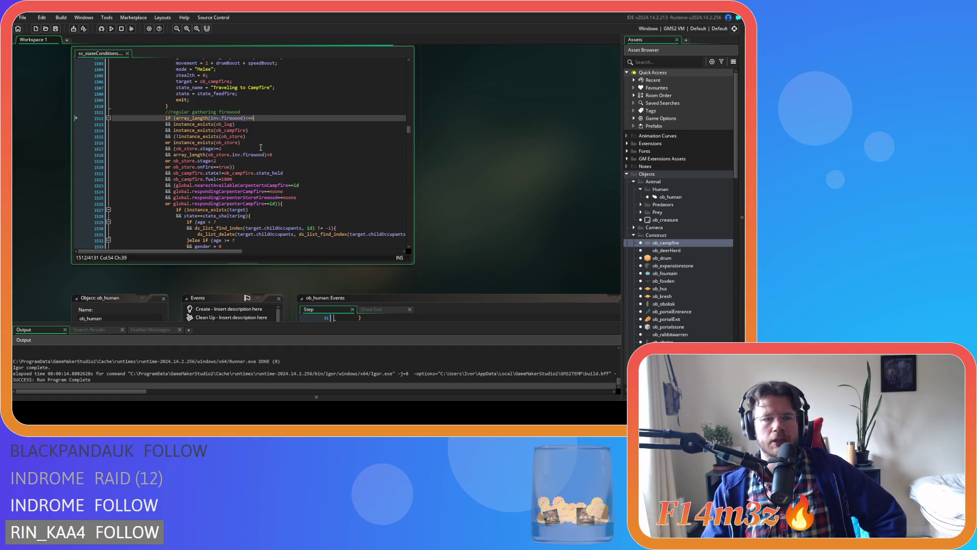
pyautogui.click(173, 137)
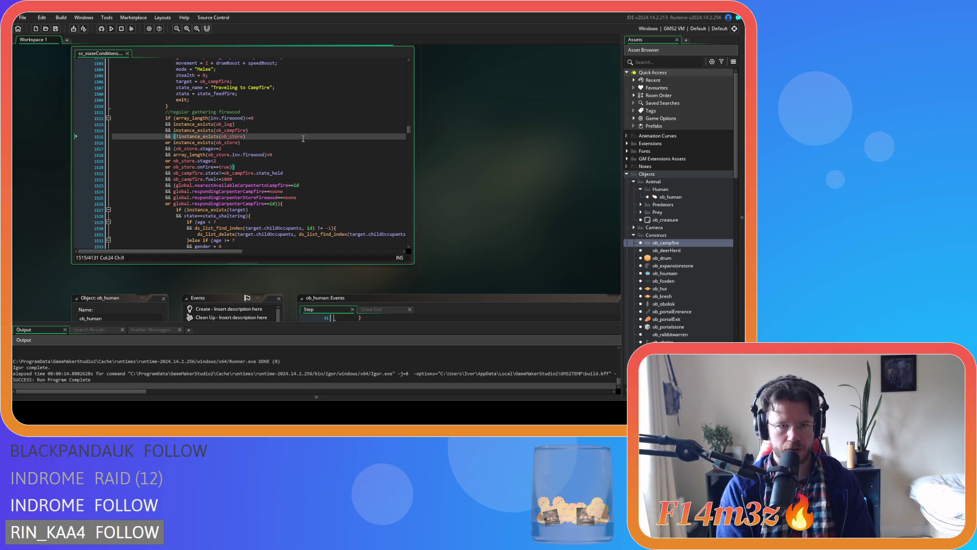
pyautogui.press('Down')
pyautogui.press('Down')
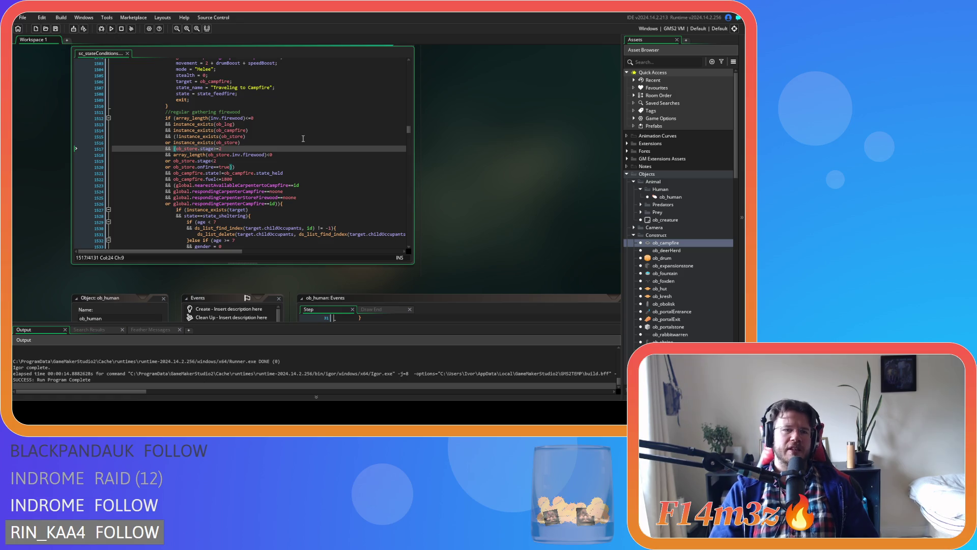
pyautogui.scroll(-15, 303, 138)
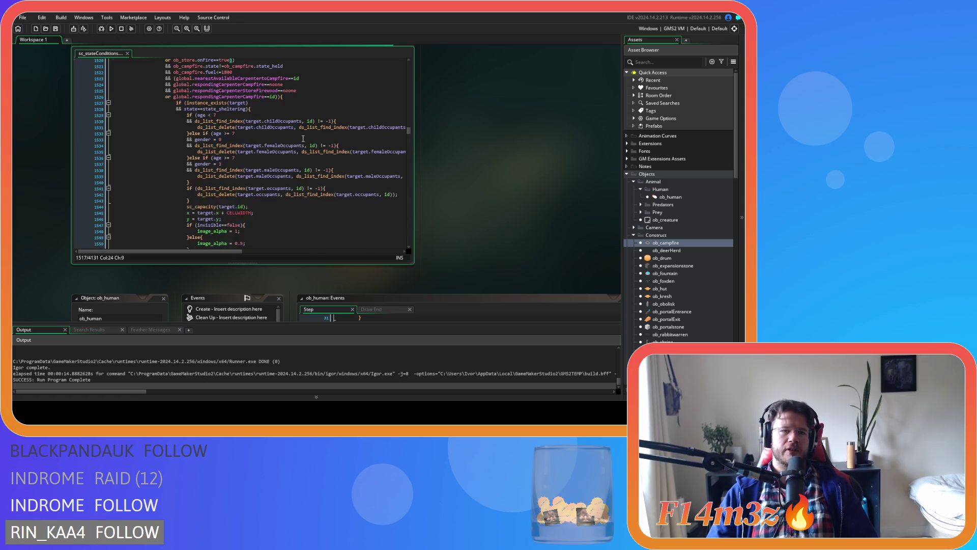
pyautogui.scroll(-4, 301, 139)
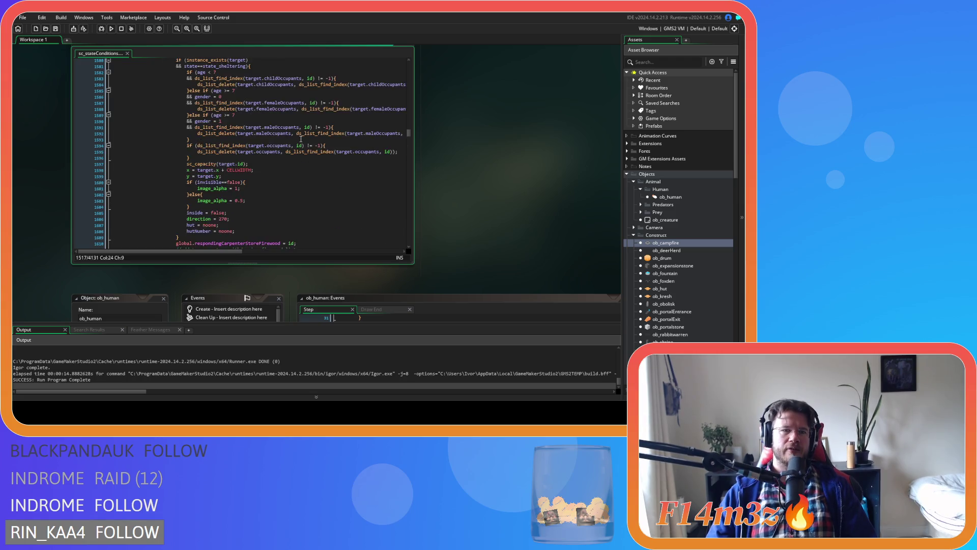
pyautogui.scroll(2, 300, 139)
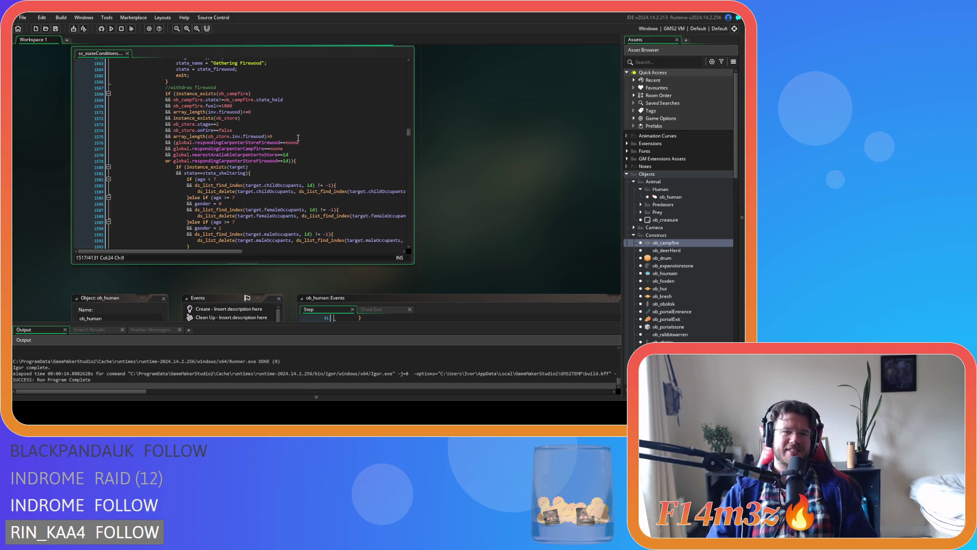
pyautogui.scroll(15, 300, 139)
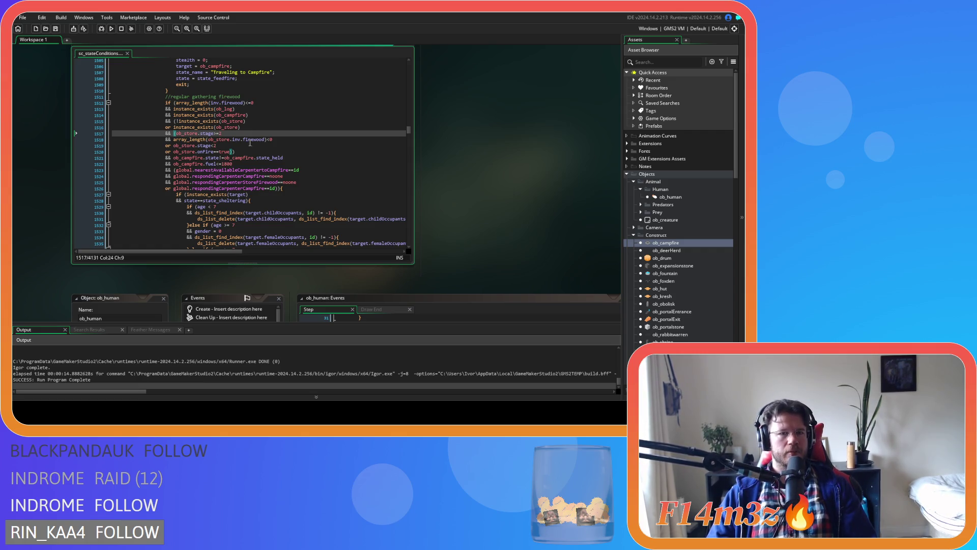
pyautogui.scroll(-10, 239, 137)
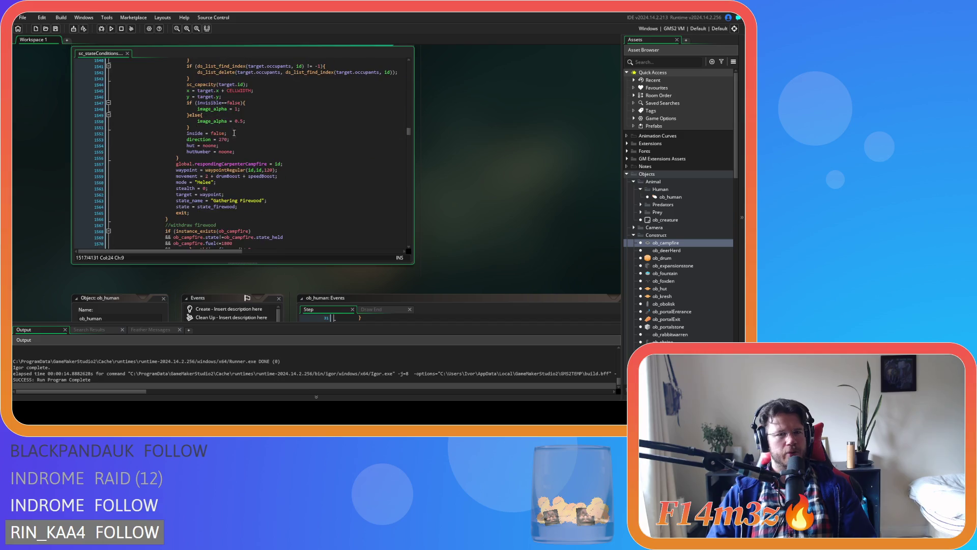
pyautogui.scroll(-2, 239, 187)
# Step: Paste the withdraw-firewood block over the selection, remove the blank line, and paste the regular gathering block
pyautogui.moveTo(177, 192); pyautogui.dragTo(164, 96)
pyautogui.hotkey('ctrl', 'v')
pyautogui.click(74, 97)
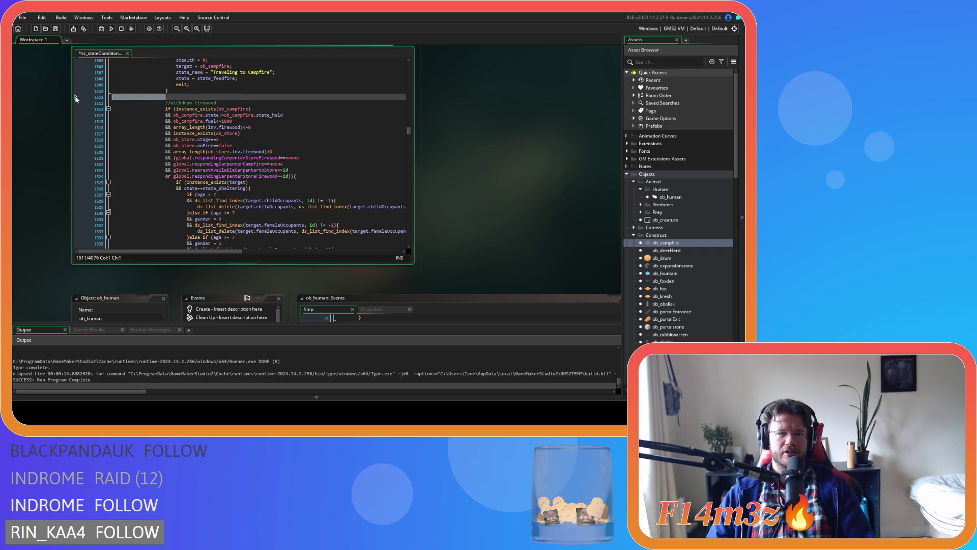
pyautogui.press('Delete')
pyautogui.scroll(-14, 187, 153)
pyautogui.click(187, 174)
pyautogui.hotkey('ctrl', 'v')
# Step: Review the withdraw block's campfire fuel, empty-inventory, store stage and firewood stock conditions
pyautogui.scroll(-5, 204, 176)
pyautogui.scroll(20, 229, 176)
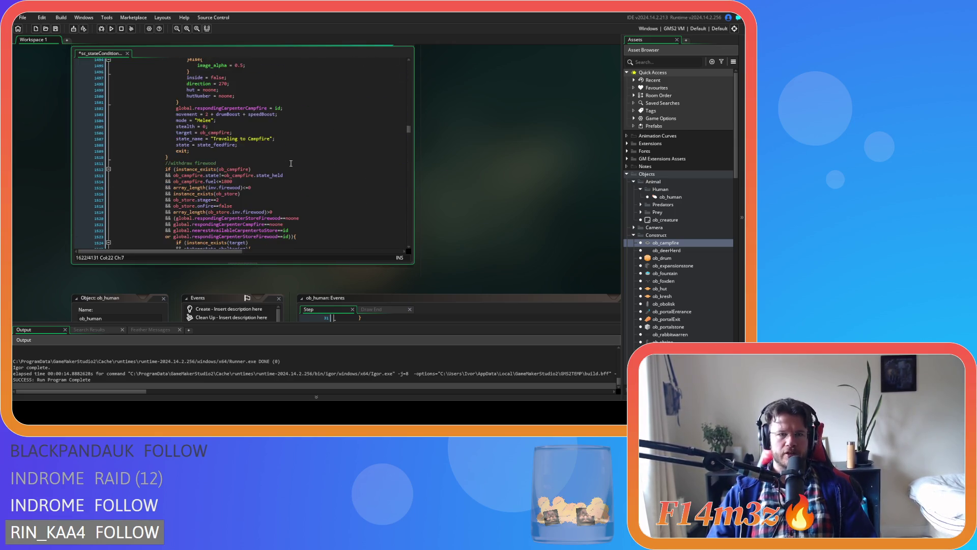
pyautogui.click(276, 168)
pyautogui.scroll(-1, 292, 167)
pyautogui.click(297, 160)
pyautogui.click(296, 166)
pyautogui.click(297, 172)
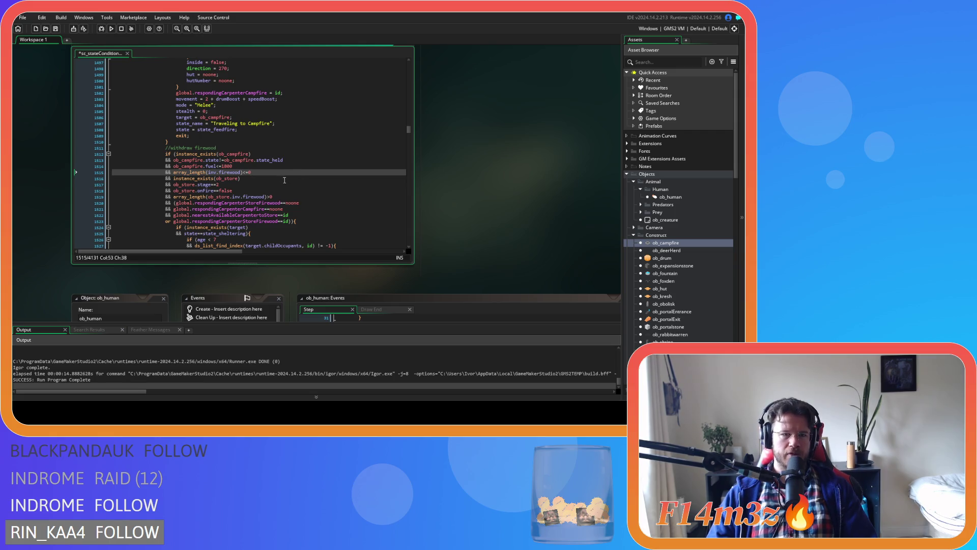
pyautogui.click(285, 182)
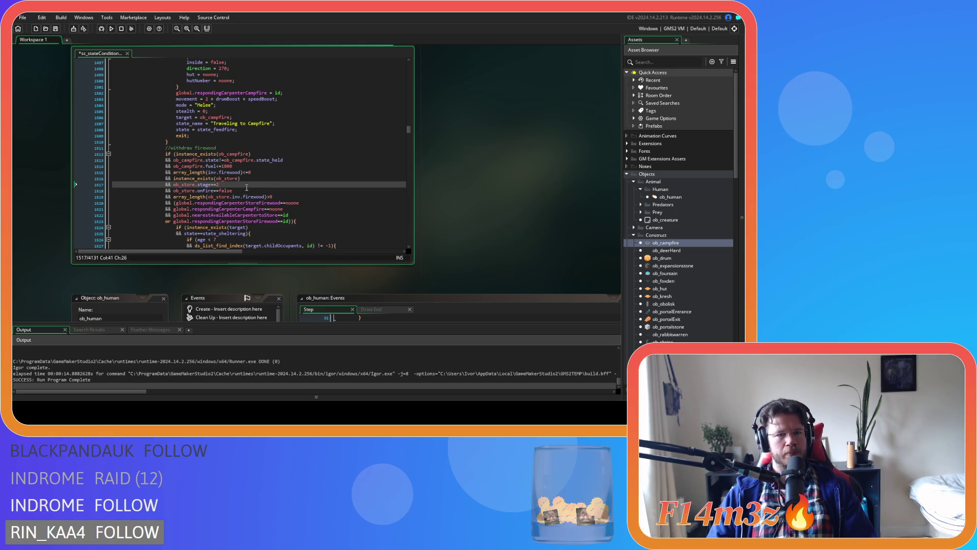
pyautogui.click(289, 196)
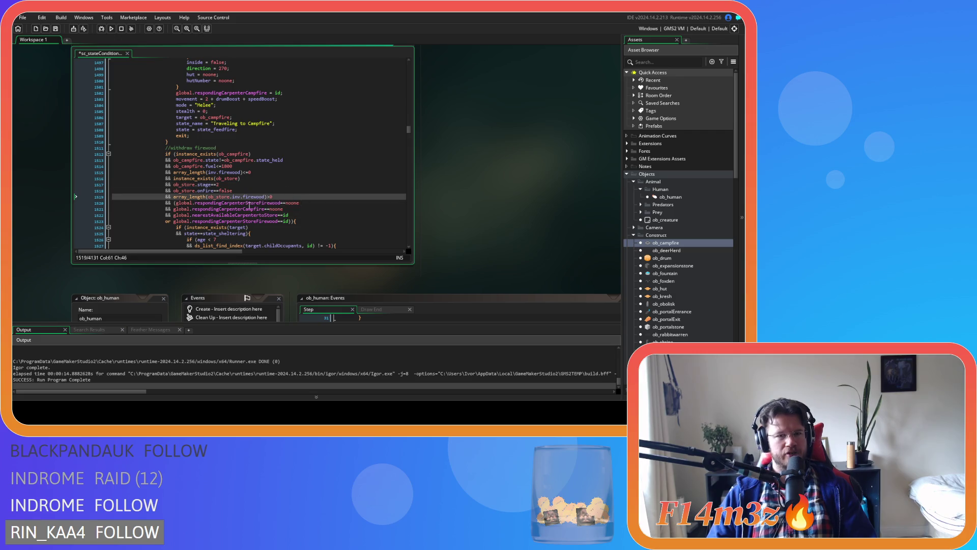
# Step: Compare the campfire responder and nearest-carpenter conditions in the withdraw block
pyautogui.moveTo(248, 203); pyautogui.dragTo(268, 209)
pyautogui.click(273, 208)
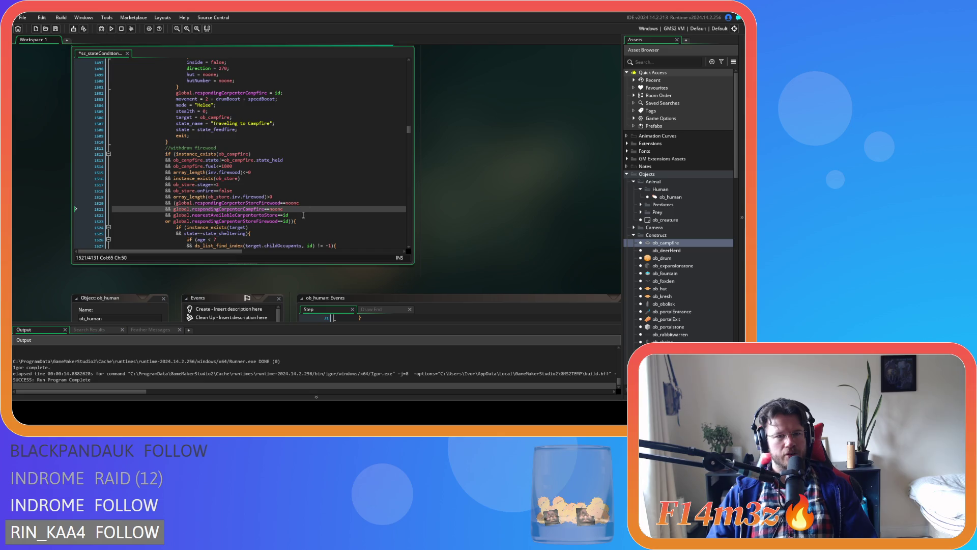
pyautogui.moveTo(273, 215); pyautogui.dragTo(304, 214)
pyautogui.click(298, 219)
# Step: Review the regular gathering conditions and select its six store-related lines
pyautogui.scroll(-10, 300, 216)
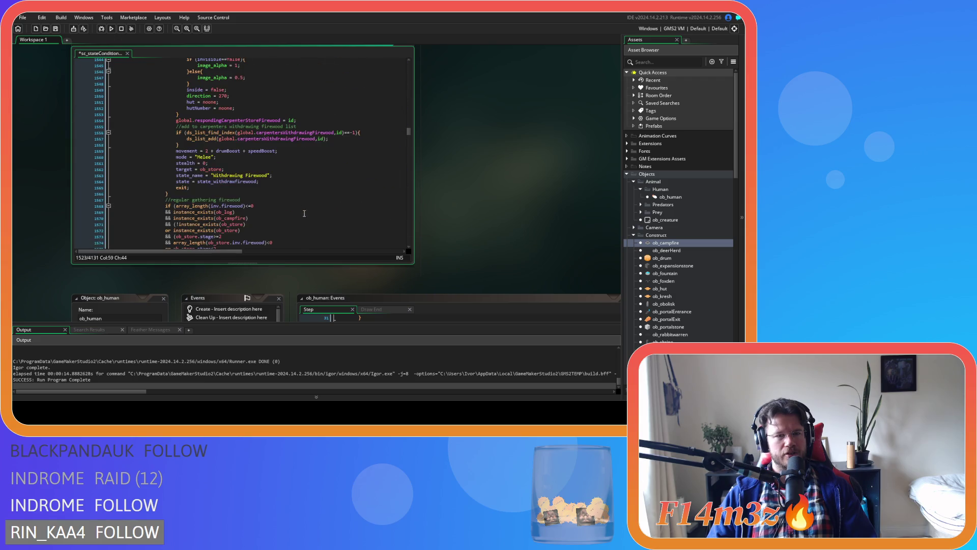
pyautogui.scroll(-5, 305, 213)
pyautogui.click(286, 116)
pyautogui.click(289, 111)
pyautogui.click(290, 98)
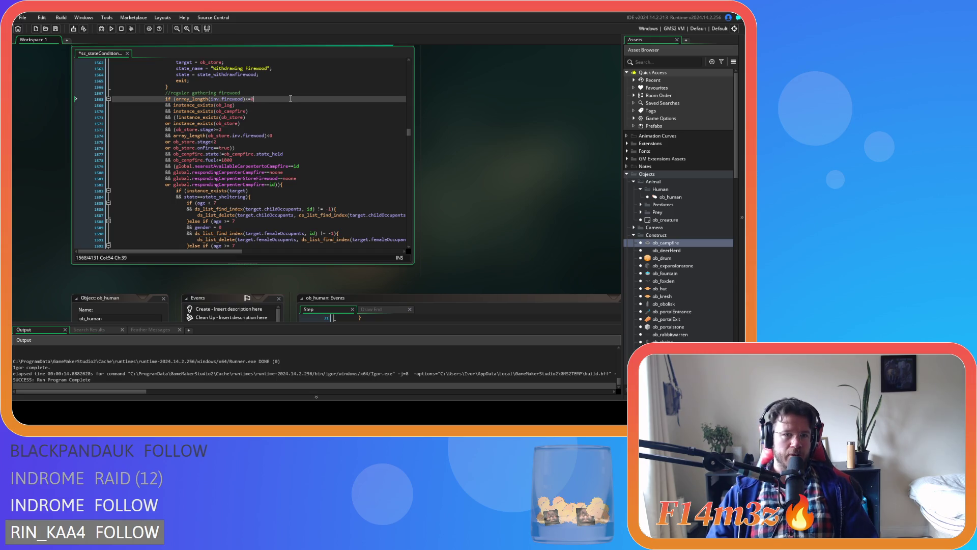
pyautogui.click(283, 106)
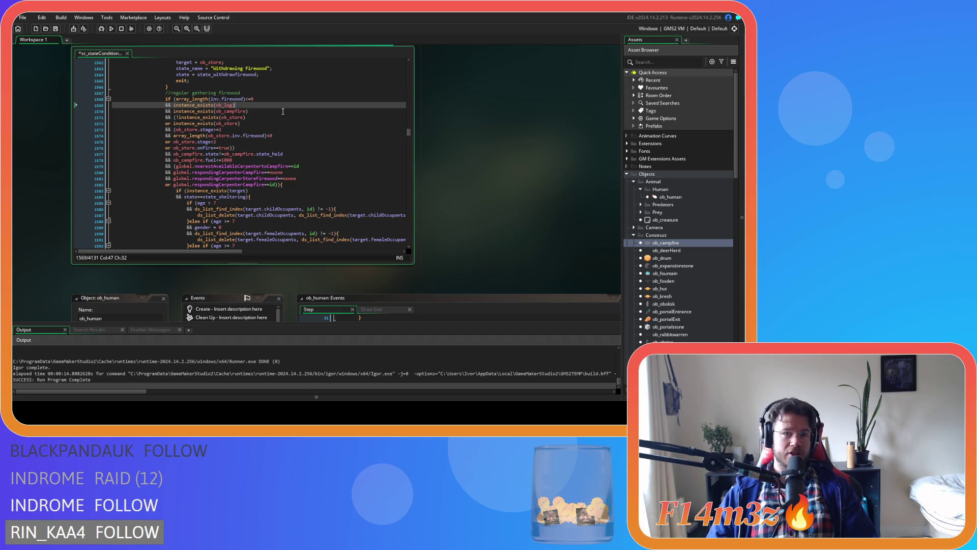
pyautogui.click(283, 112)
pyautogui.click(280, 118)
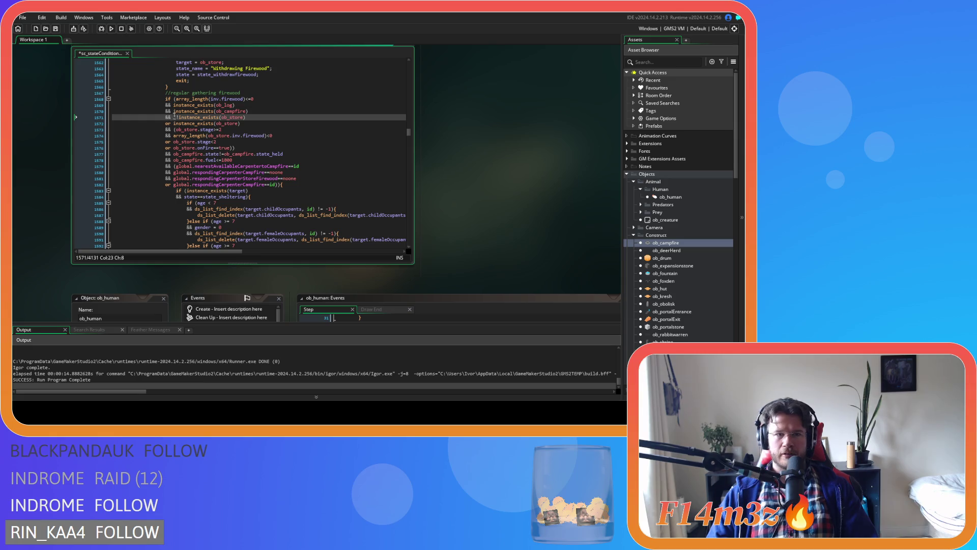
pyautogui.moveTo(243, 146)
pyautogui.mouseDown()
pyautogui.moveTo(168, 141)
pyautogui.moveTo(94, 120)
pyautogui.mouseUp()
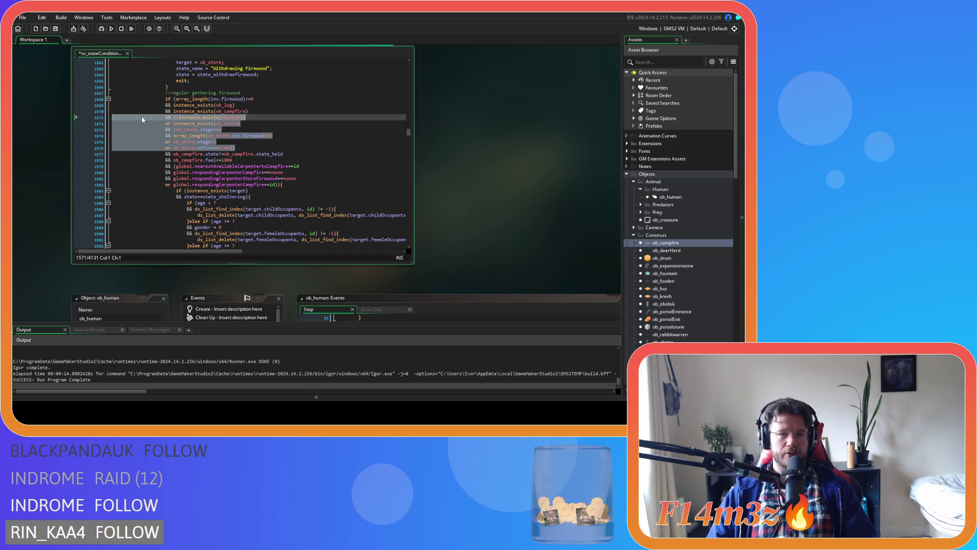
# Step: Delete the store-related lines and review the empty-inventory, campfire existence and held-state conditions
pyautogui.scroll(-1, 142, 115)
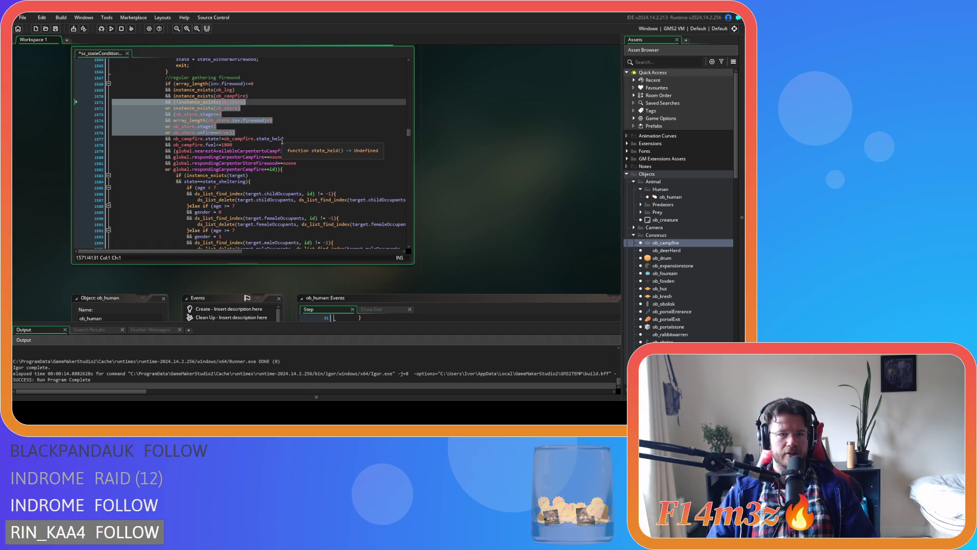
pyautogui.press('Delete')
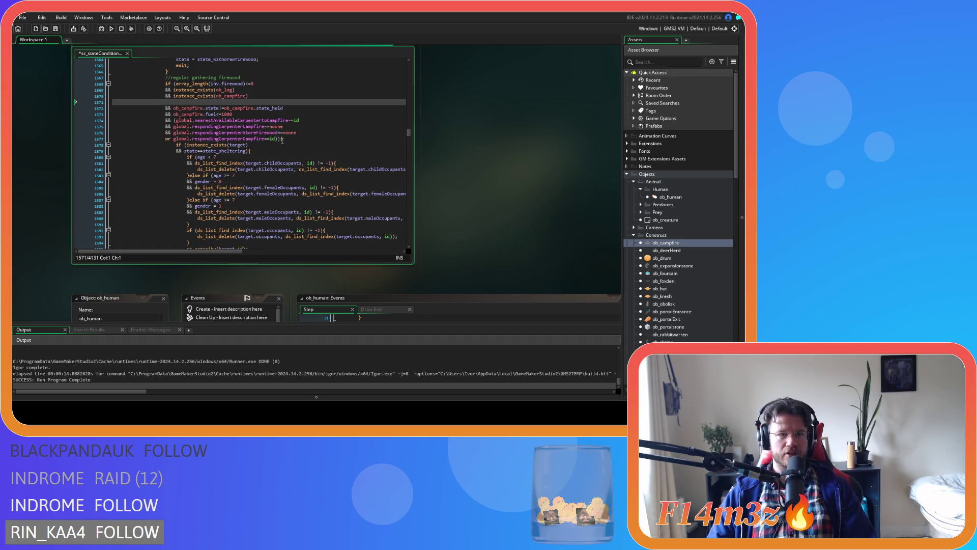
pyautogui.click(268, 100)
pyautogui.click(278, 89)
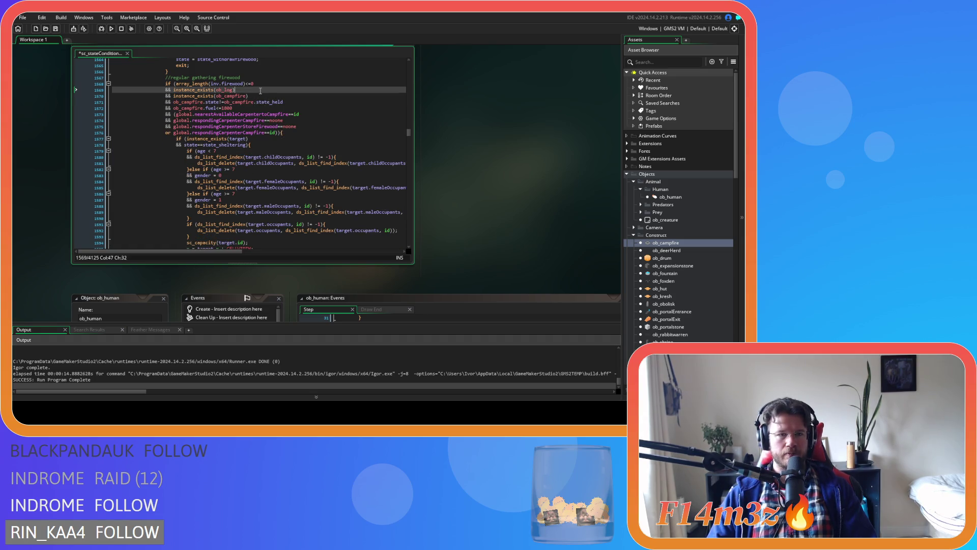
pyautogui.click(268, 77)
pyautogui.click(274, 84)
pyautogui.click(266, 91)
pyautogui.click(288, 96)
pyautogui.click(300, 102)
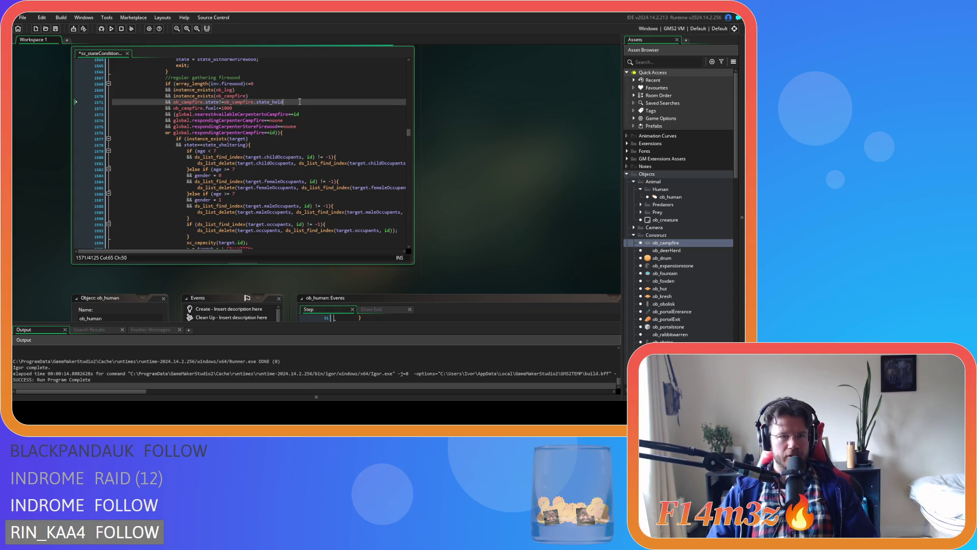
# Step: Review the fuel, nearest-carpenter and responder conditions, then build and run the game
pyautogui.click(291, 109)
pyautogui.click(314, 115)
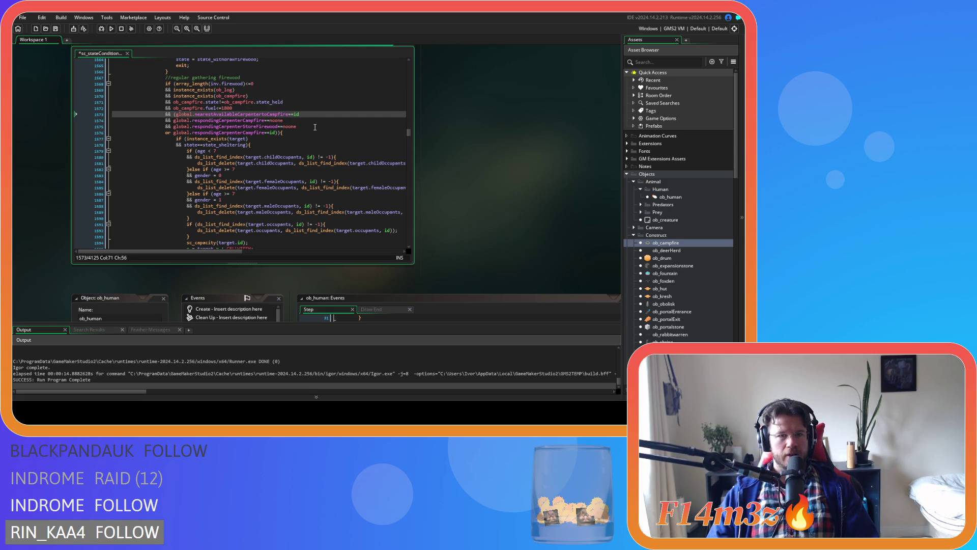
pyautogui.click(301, 122)
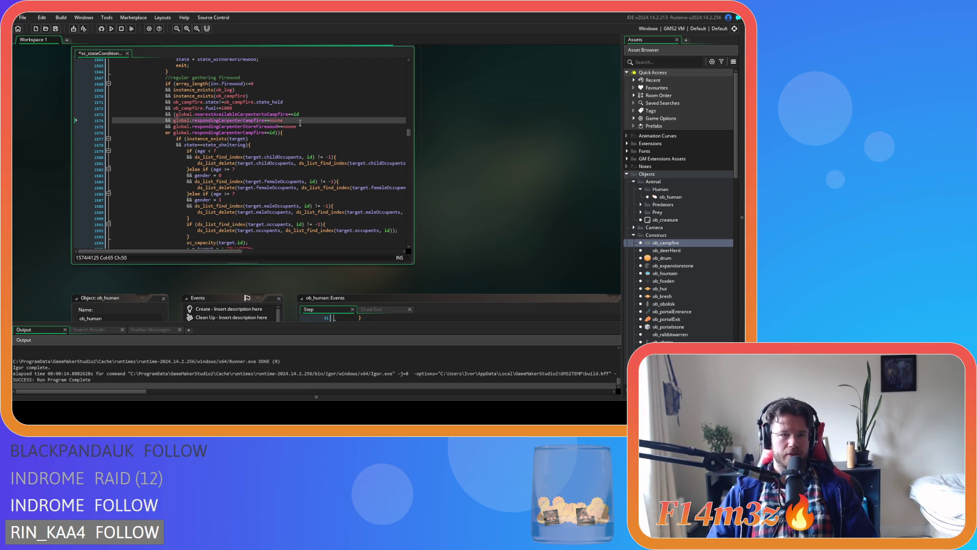
pyautogui.click(303, 127)
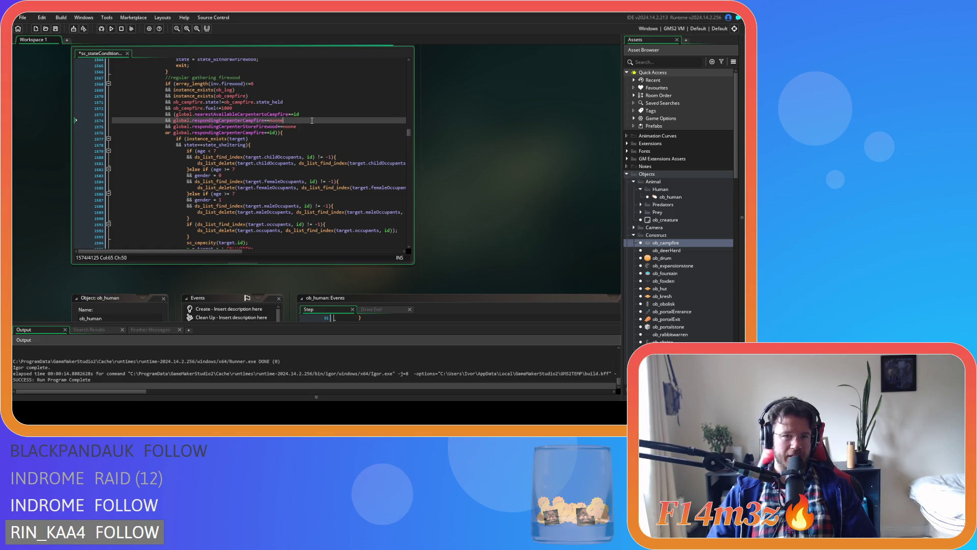
pyautogui.doubleClick(311, 128)
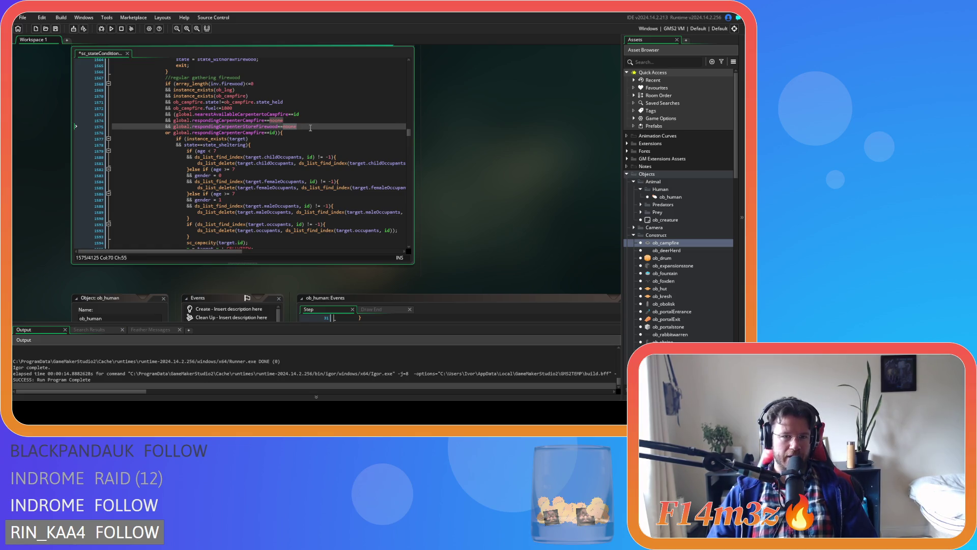
pyautogui.click(246, 133)
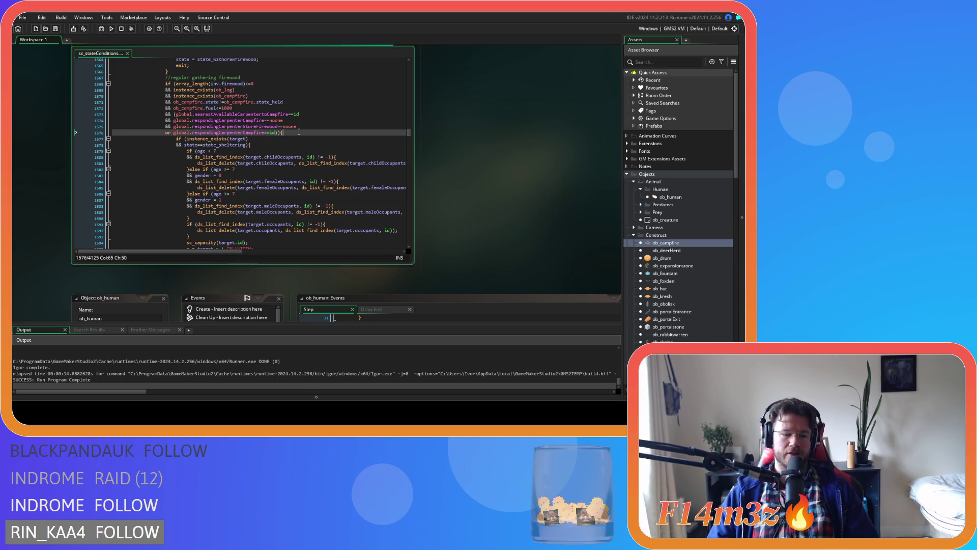
pyautogui.press('F5')
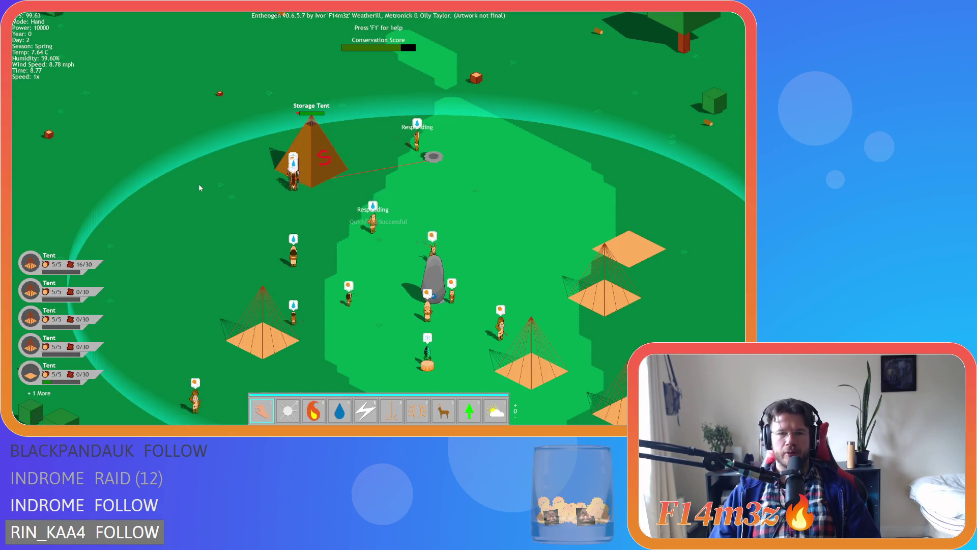
# Step: Pan across the camp toward the campfire and storage tent, briefly opening the tribe overview
pyautogui.press('d')
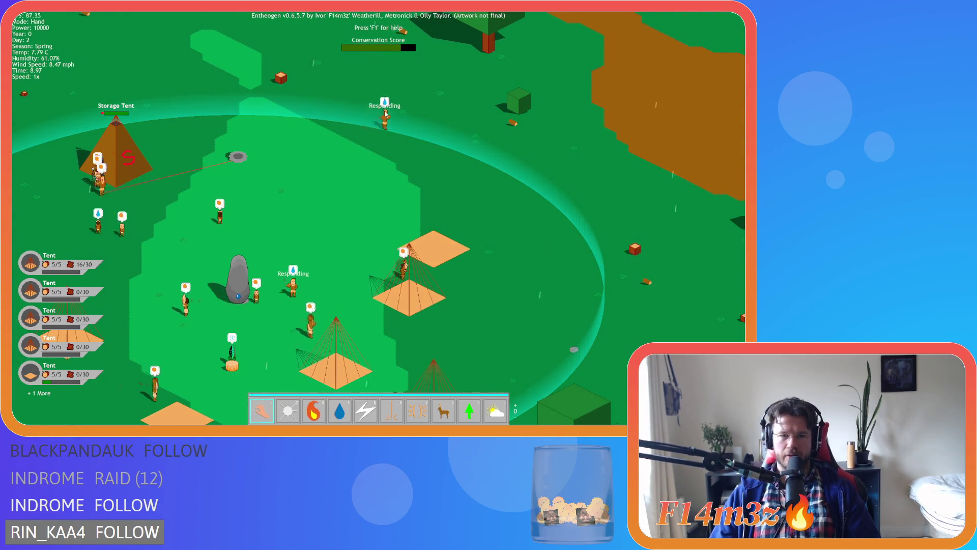
pyautogui.press('t')
pyautogui.press('a')
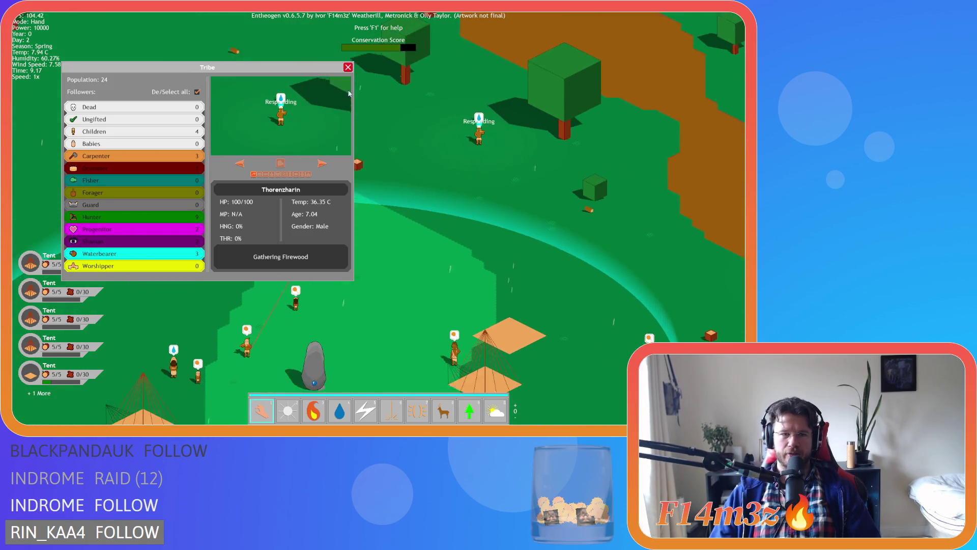
pyautogui.click(348, 68)
pyautogui.press('d')
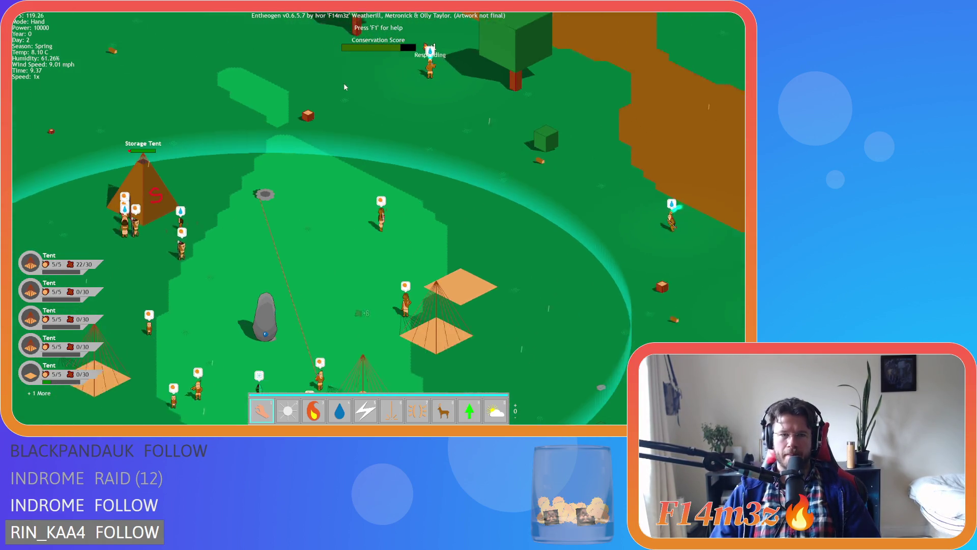
pyautogui.press('a')
pyautogui.press('s')
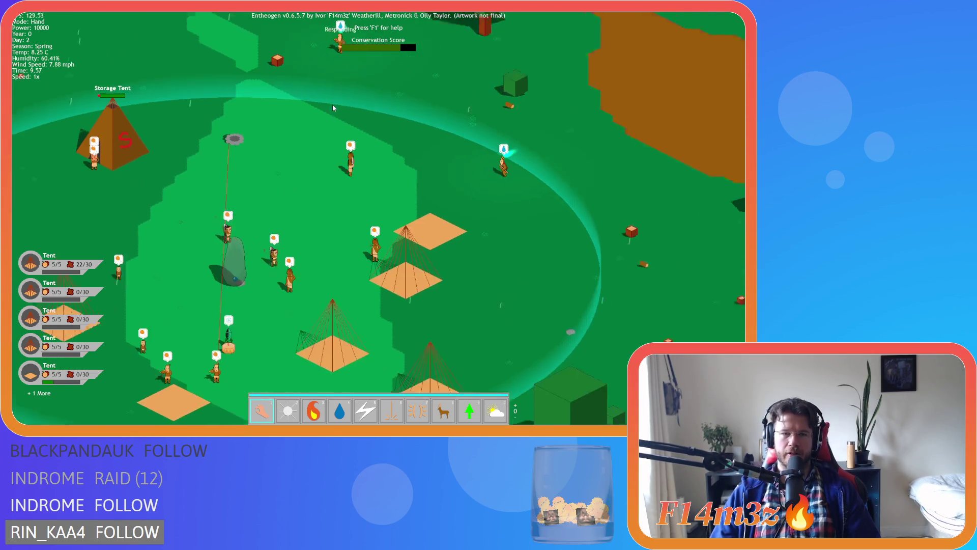
pyautogui.press('s')
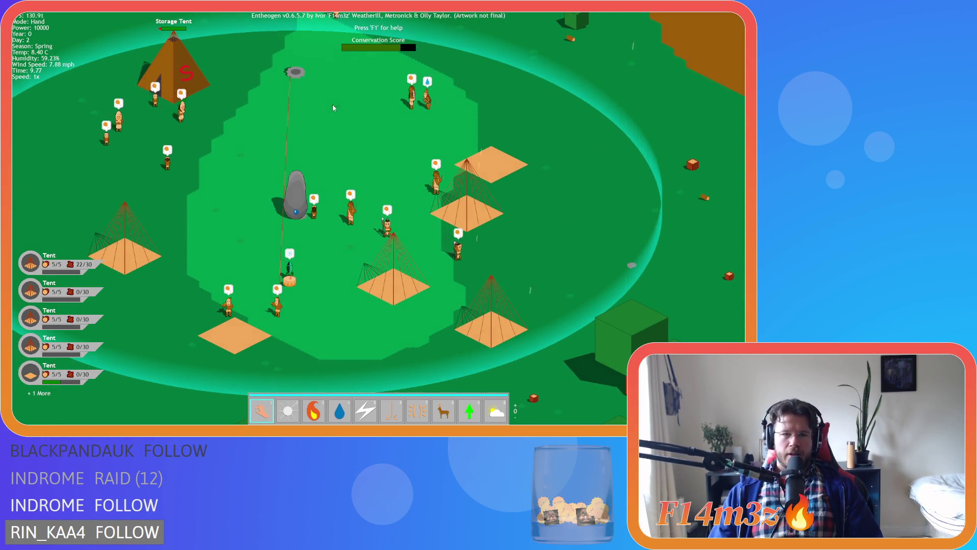
pyautogui.press('w')
pyautogui.press('a')
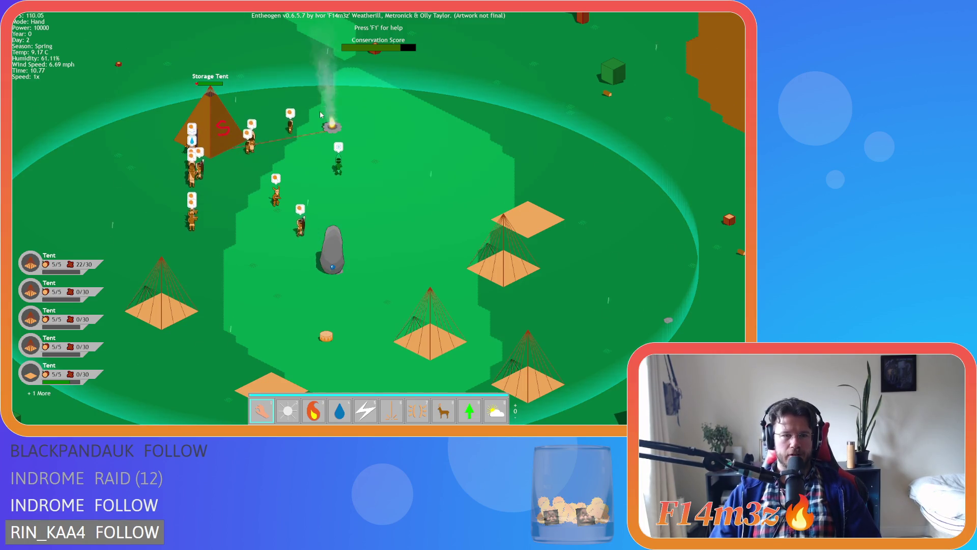
pyautogui.press('w')
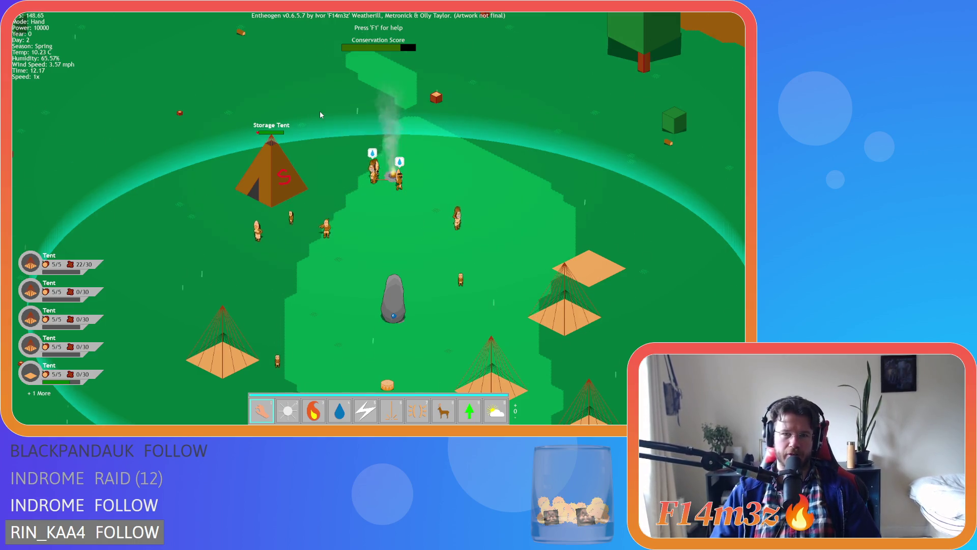
# Step: Look around the campfire, raise the game speed to 8x, and zoom out over the camp
pyautogui.scroll(5, 319, 111)
pyautogui.scroll(-2, 320, 111)
pyautogui.scroll(-5, 320, 115)
pyautogui.scroll(3, 320, 114)
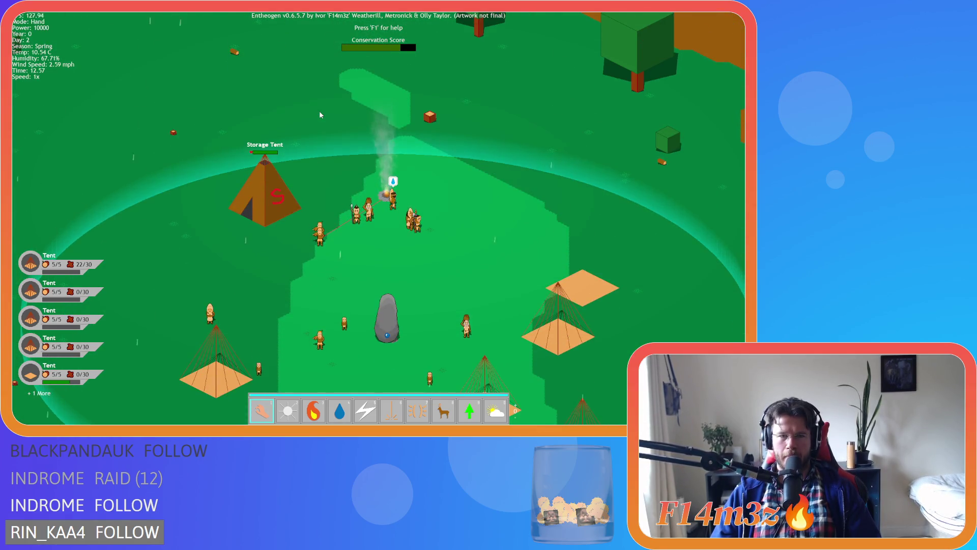
pyautogui.press('Down')
pyautogui.press('Right')
pyautogui.press('Left')
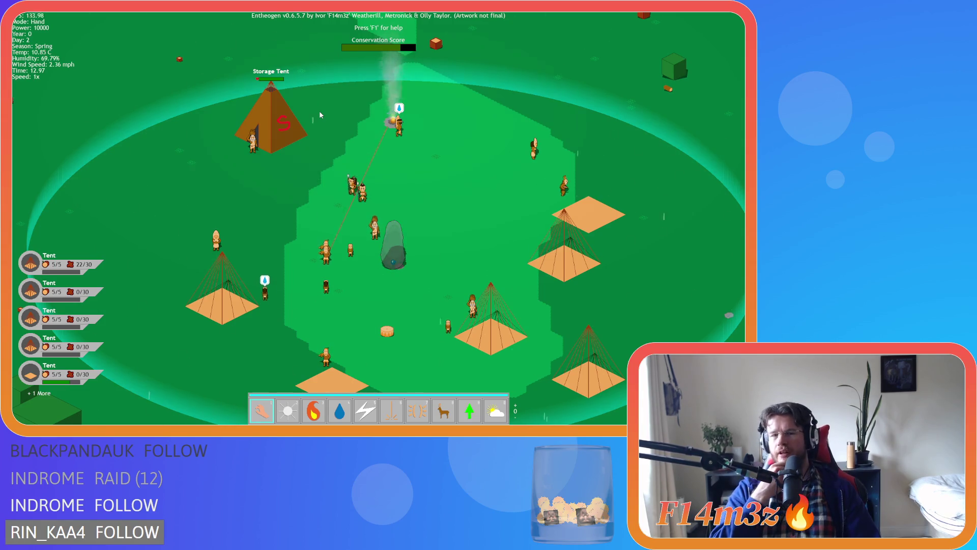
pyautogui.press('Down')
pyautogui.press('+')
pyautogui.press('+')
pyautogui.press('+')
pyautogui.scroll(-5, 314, 123)
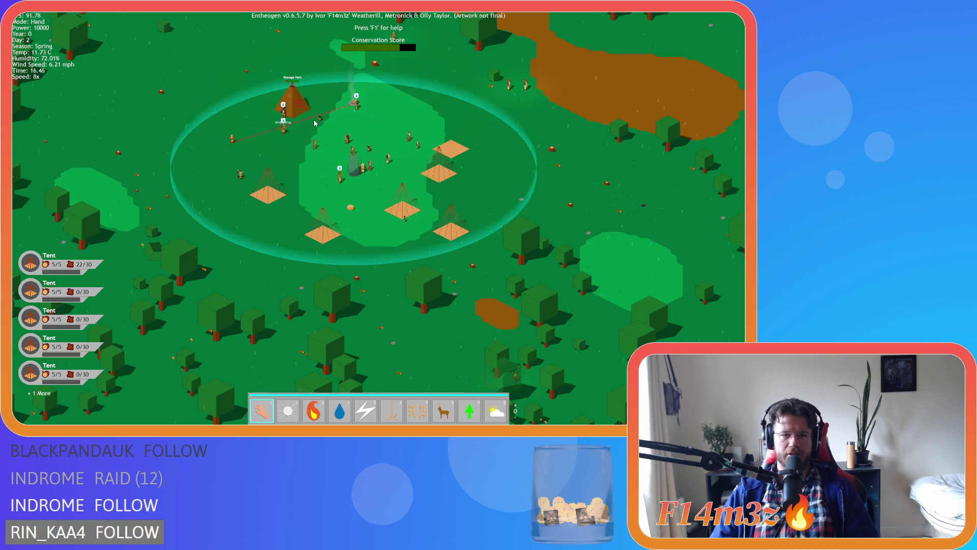
pyautogui.scroll(2, 314, 122)
pyautogui.scroll(-3, 314, 122)
pyautogui.scroll(5, 315, 122)
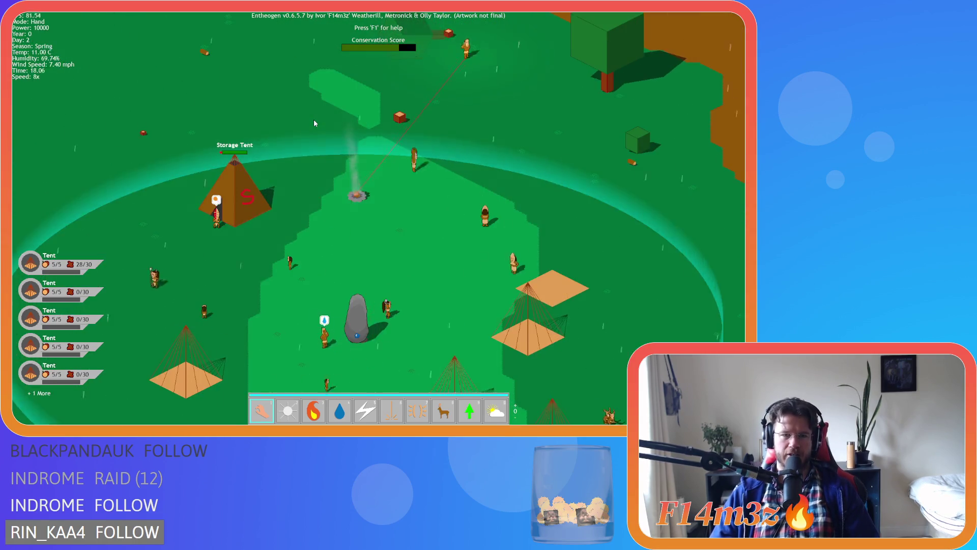
pyautogui.scroll(-4, 314, 122)
pyautogui.scroll(4, 314, 122)
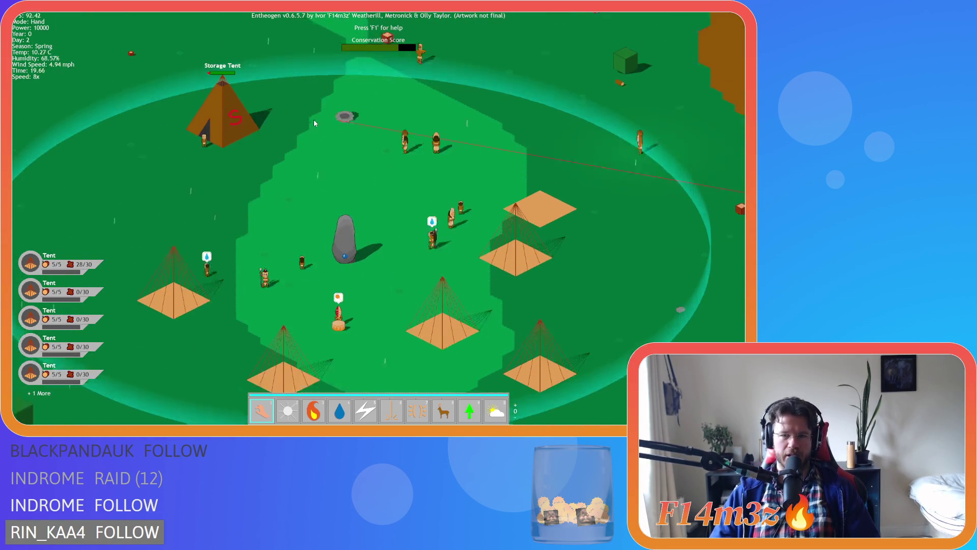
pyautogui.scroll(-4, 315, 123)
pyautogui.scroll(4, 315, 123)
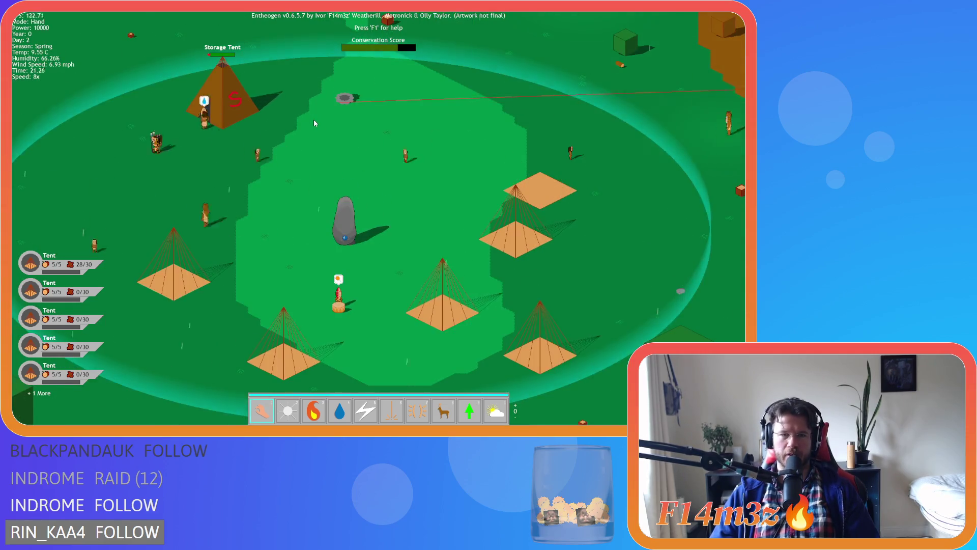
pyautogui.scroll(-3, 314, 122)
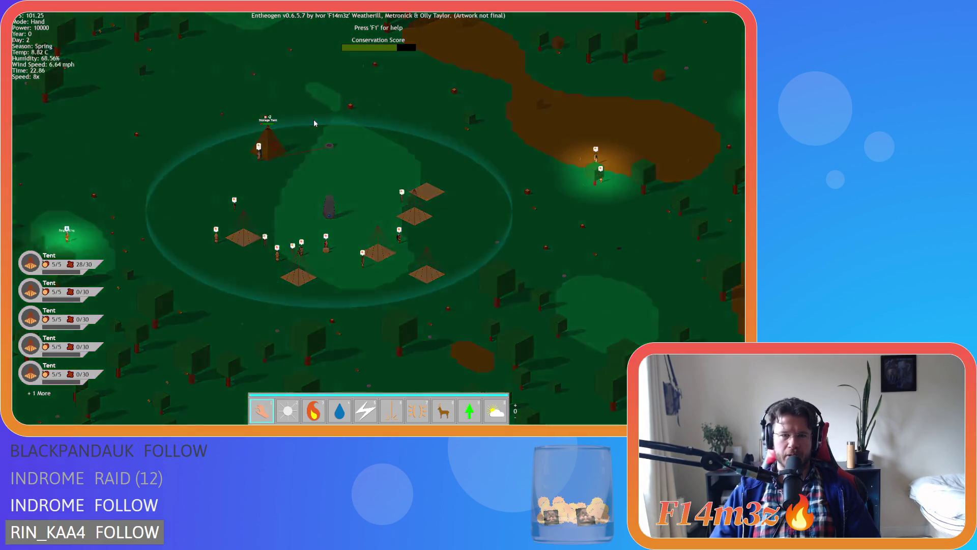
pyautogui.scroll(3, 314, 122)
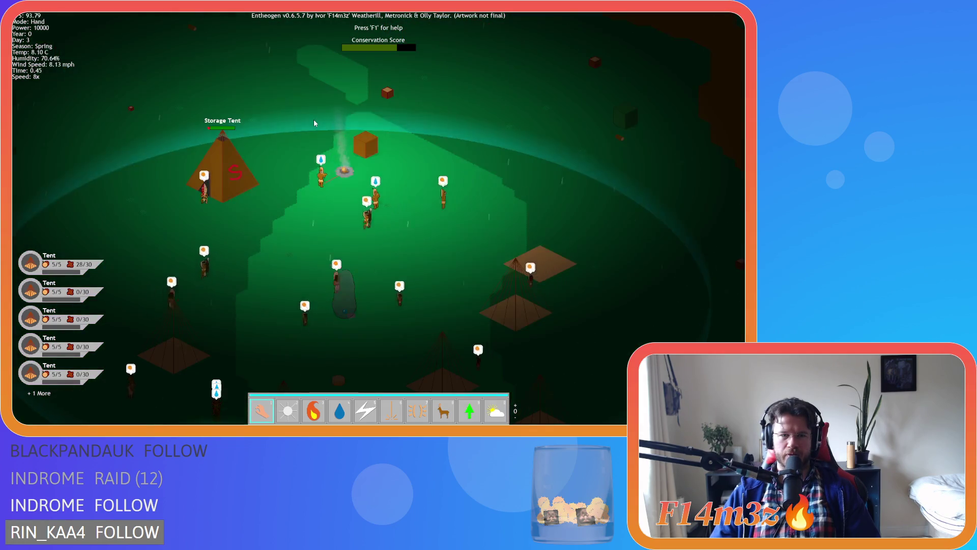
pyautogui.scroll(-3, 314, 123)
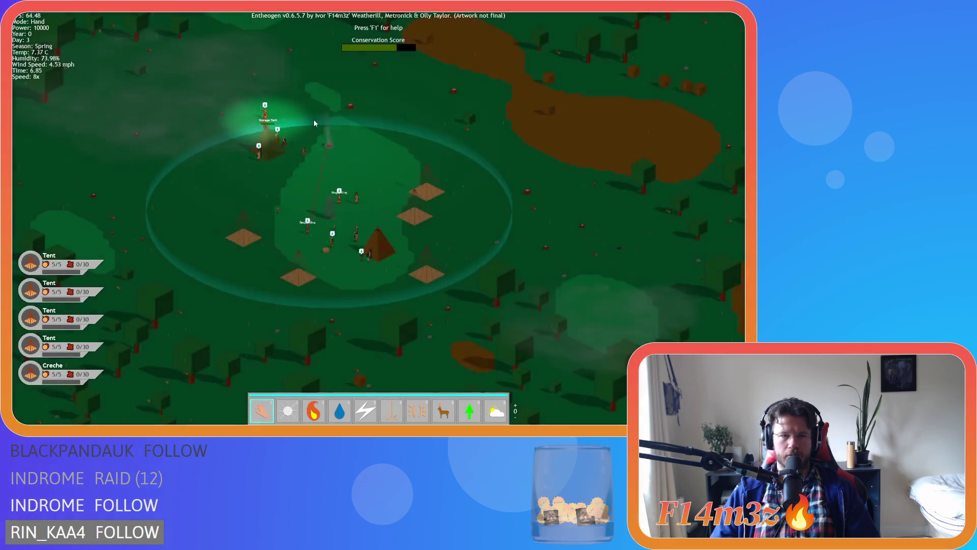
pyautogui.press('w')
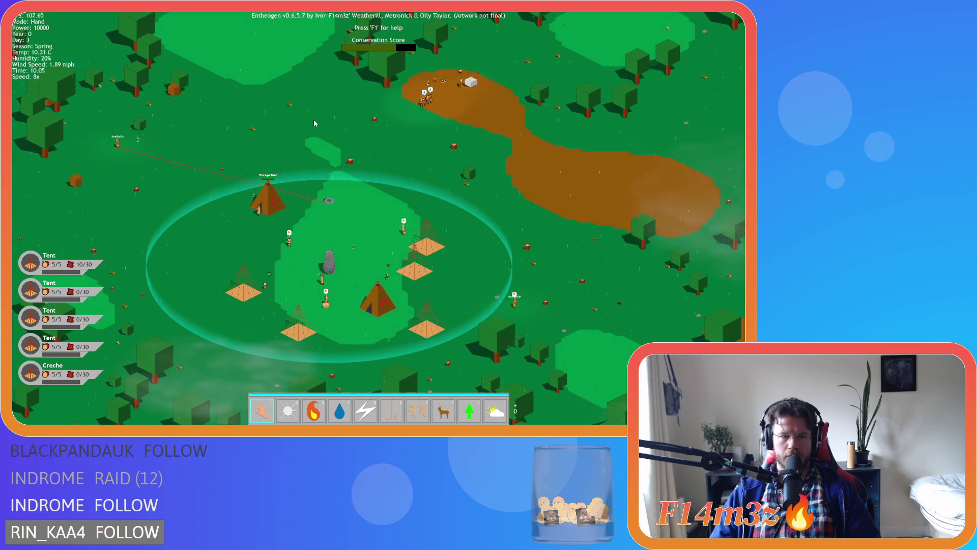
pyautogui.press('w')
pyautogui.press('a')
pyautogui.press('w')
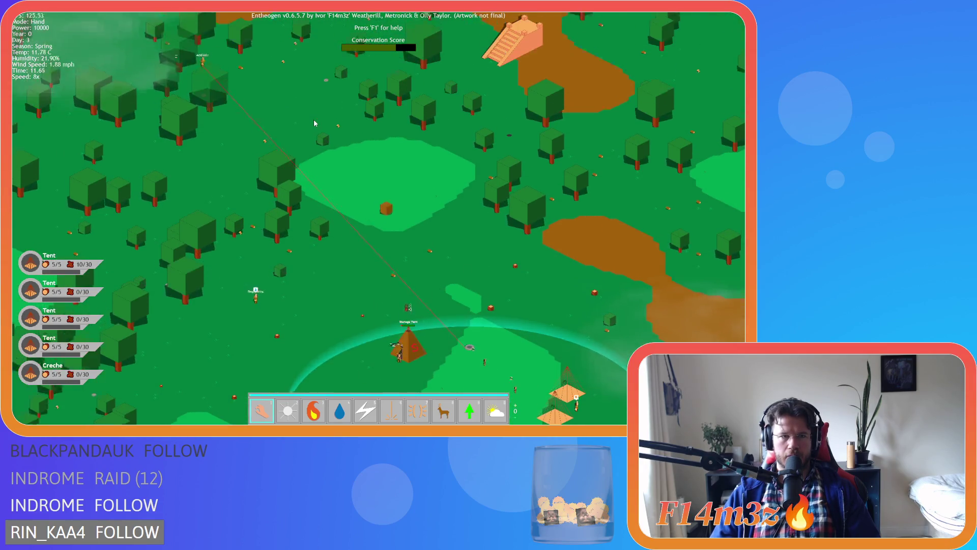
pyautogui.press('s')
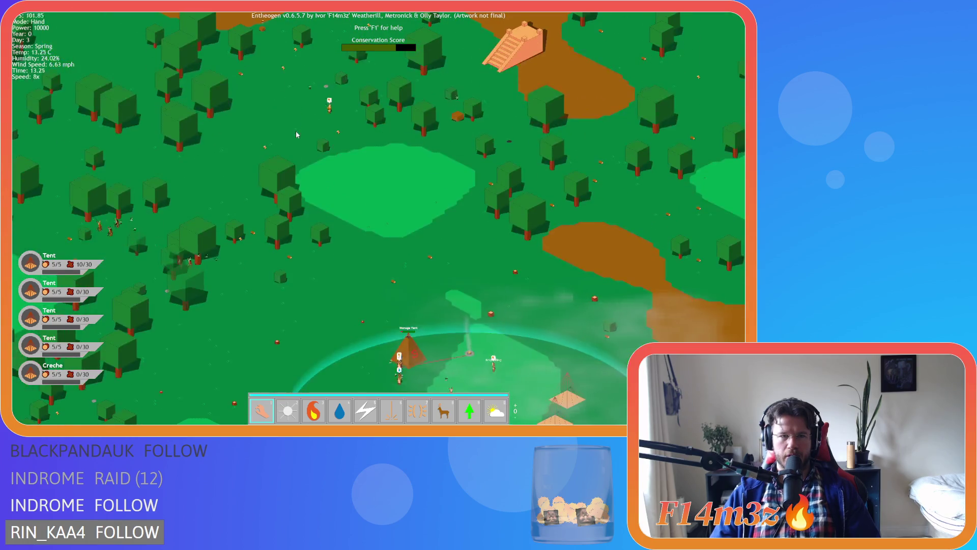
pyautogui.press('s')
pyautogui.press('d')
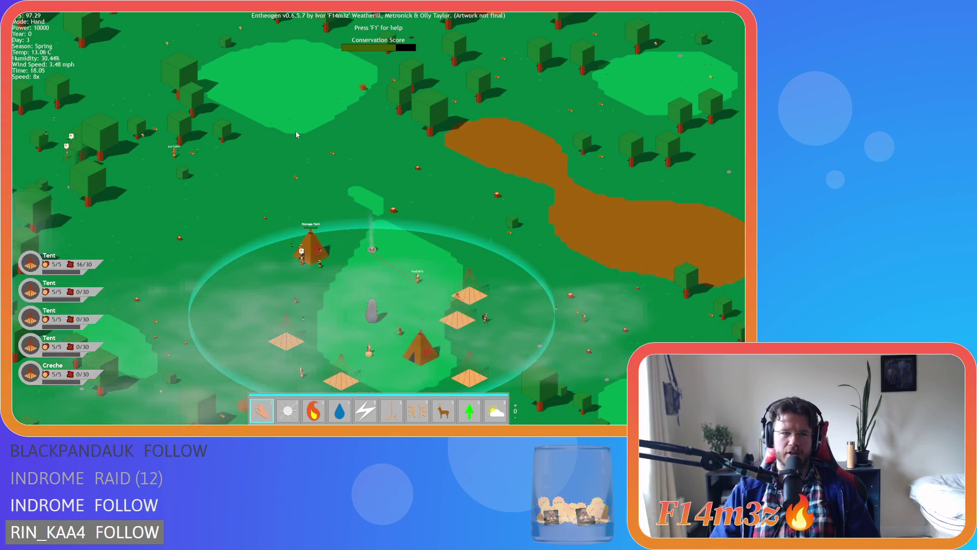
pyautogui.press('a')
pyautogui.press('w')
pyautogui.press('a')
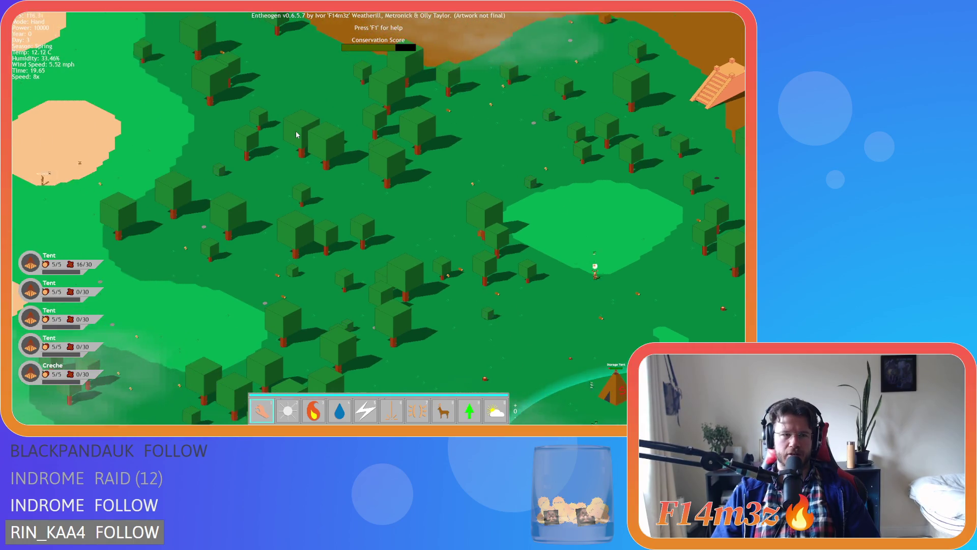
pyautogui.press('s')
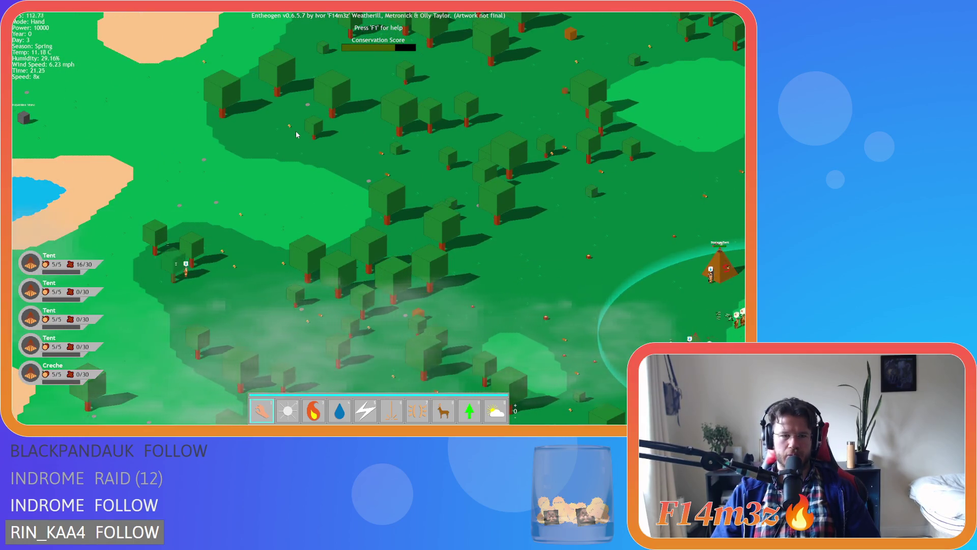
pyautogui.press('d')
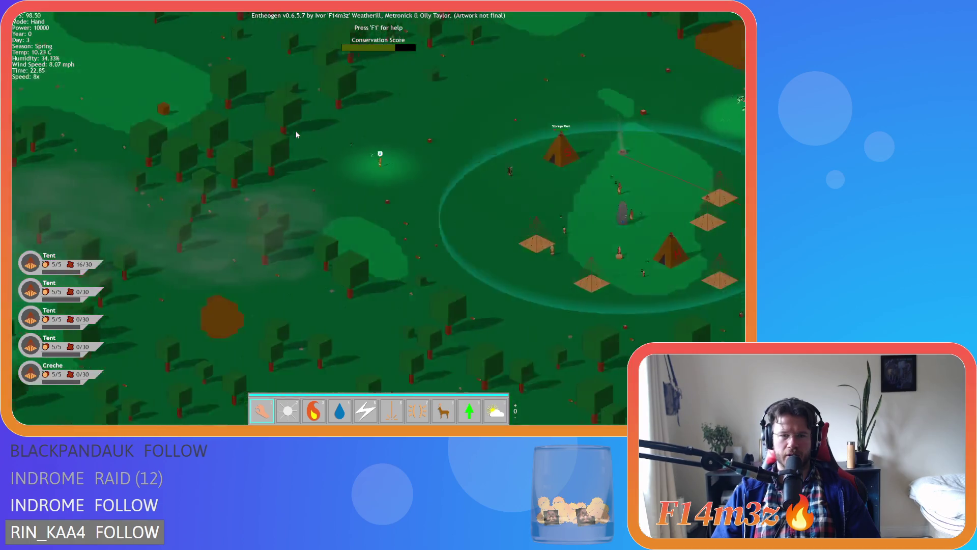
pyautogui.press('d')
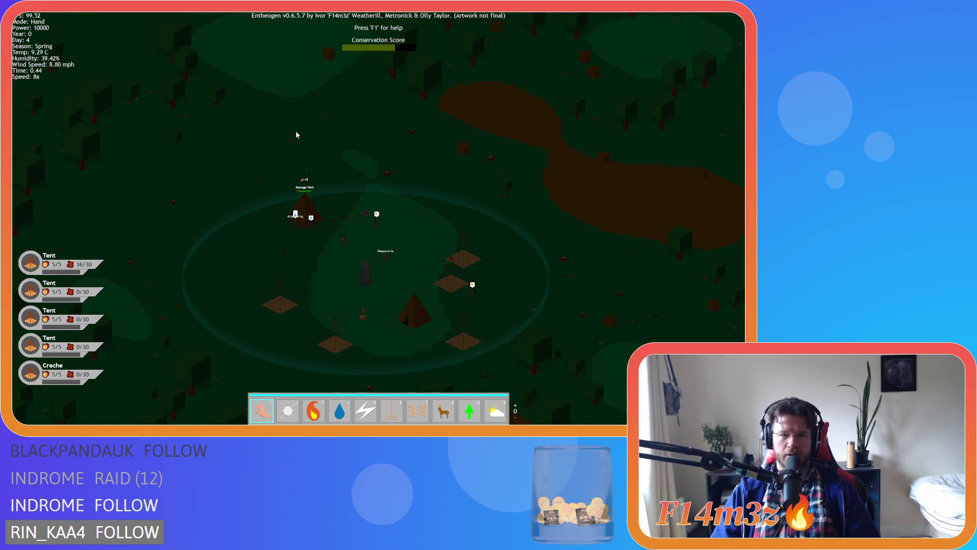
pyautogui.press('s')
pyautogui.press('d')
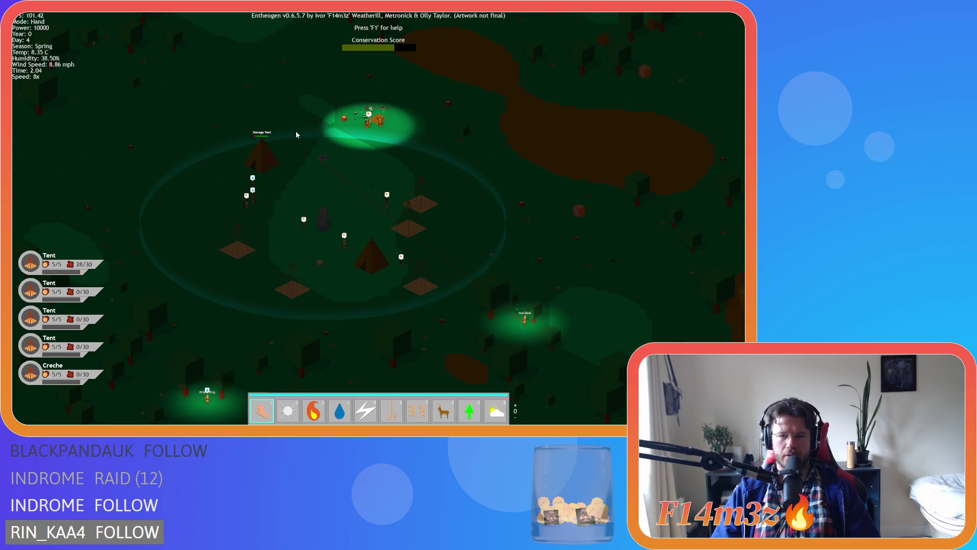
pyautogui.press('s')
pyautogui.press('d')
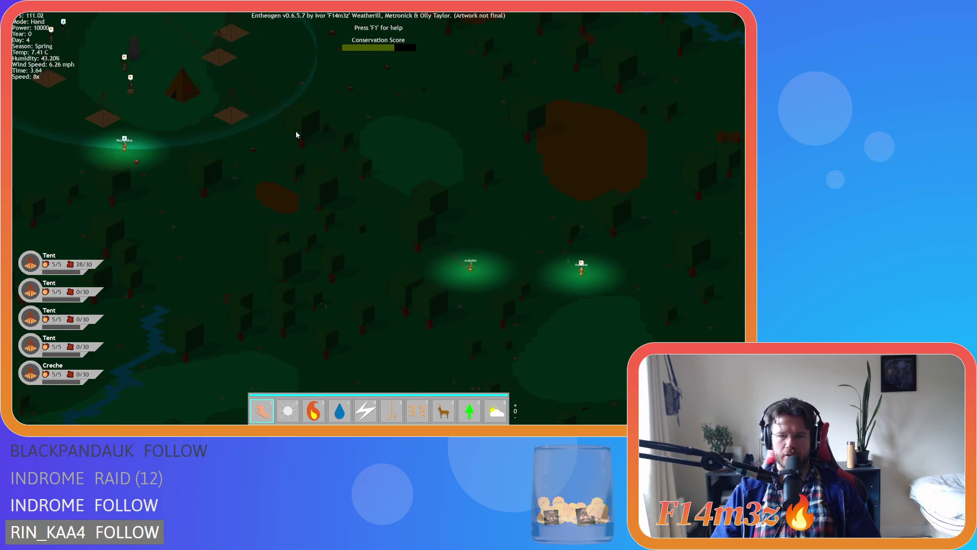
pyautogui.press('w')
pyautogui.press('a')
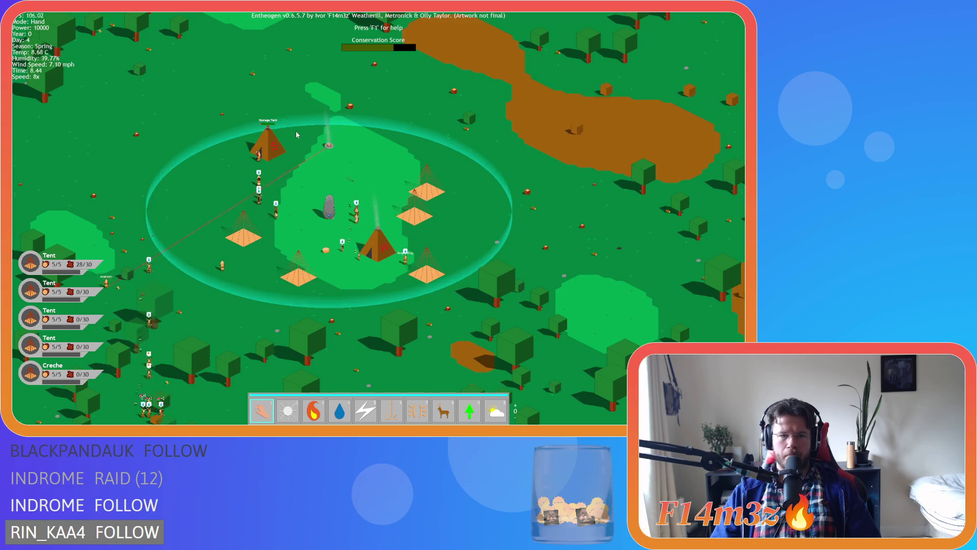
pyautogui.press('a')
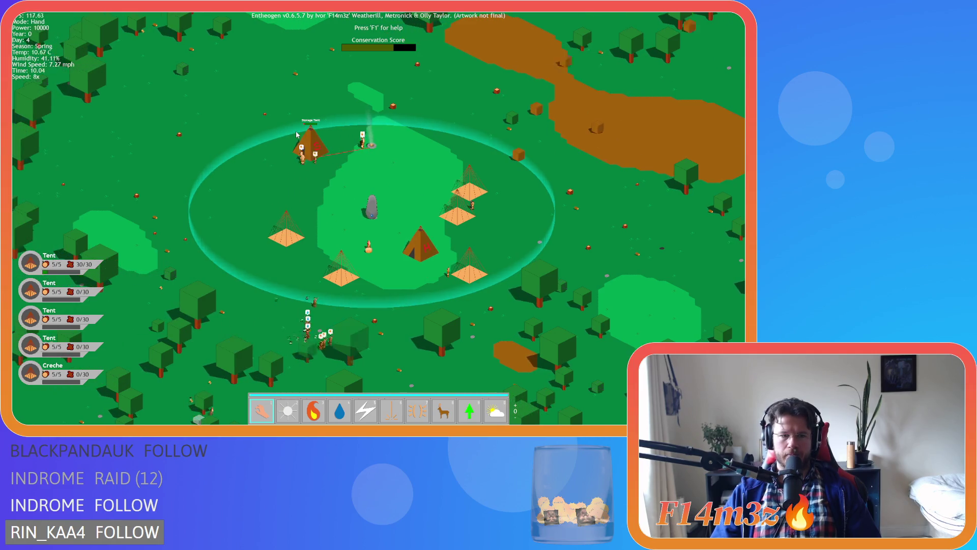
pyautogui.press('d')
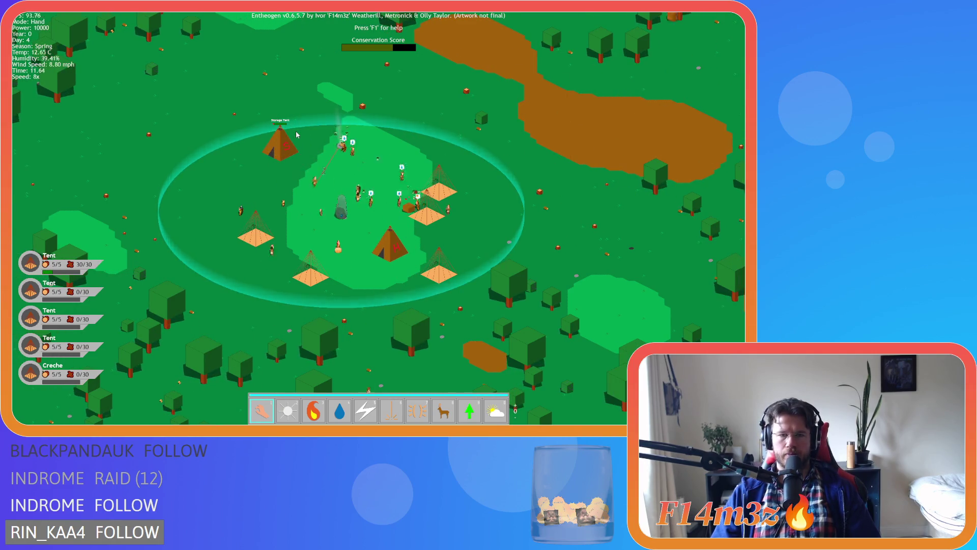
# Step: Open the Camp overview from the Storage Tent and move it to the top-left corner
pyautogui.click(283, 135)
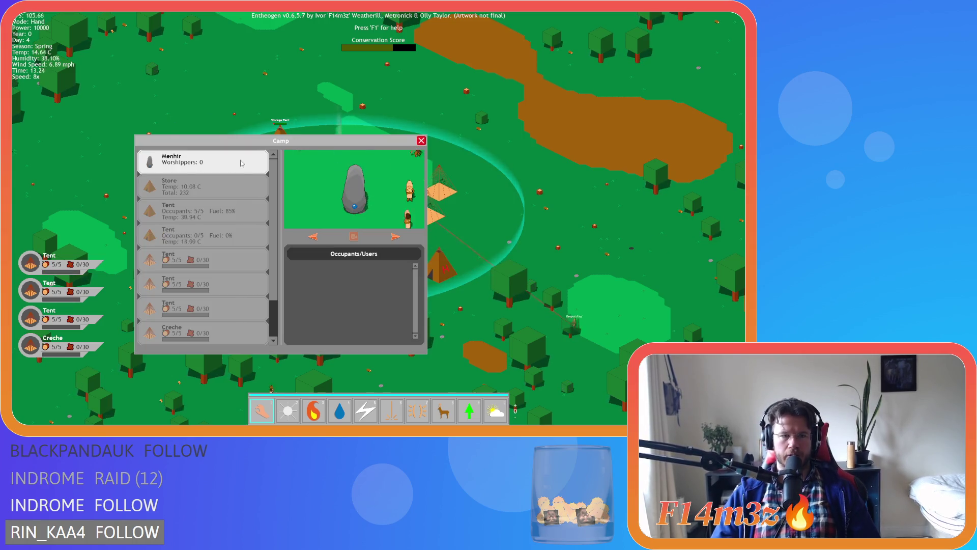
pyautogui.moveTo(251, 144); pyautogui.dragTo(129, 23)
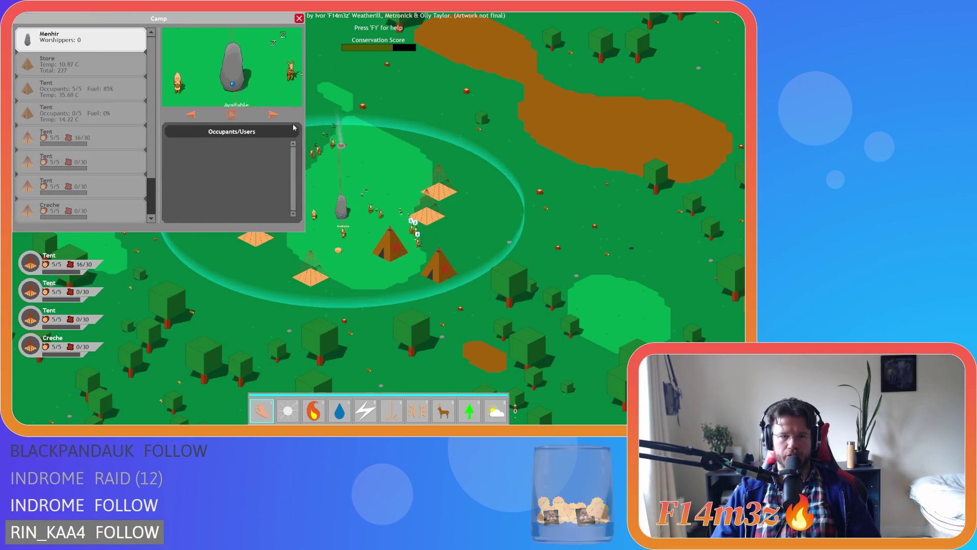
pyautogui.press('a')
pyautogui.press('a')
pyautogui.press('w')
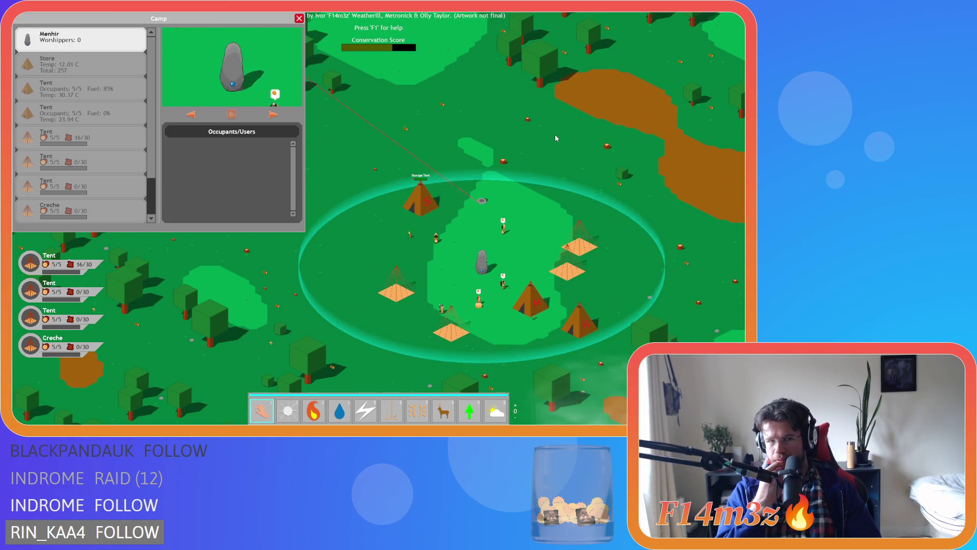
# Step: Show the Campfire's details and fuel level in the Camp list
pyautogui.scroll(-2, 70, 162)
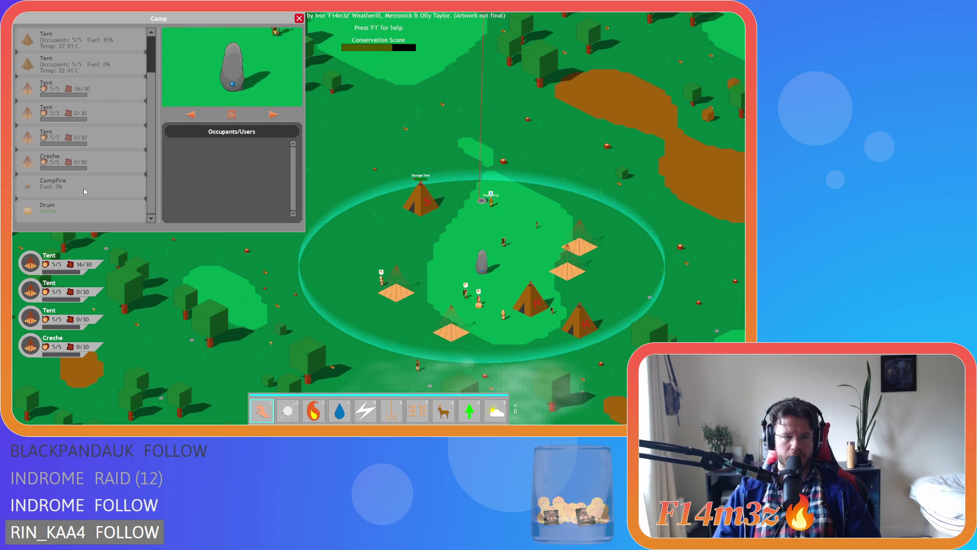
pyautogui.scroll(2, 82, 61)
pyautogui.click(81, 67)
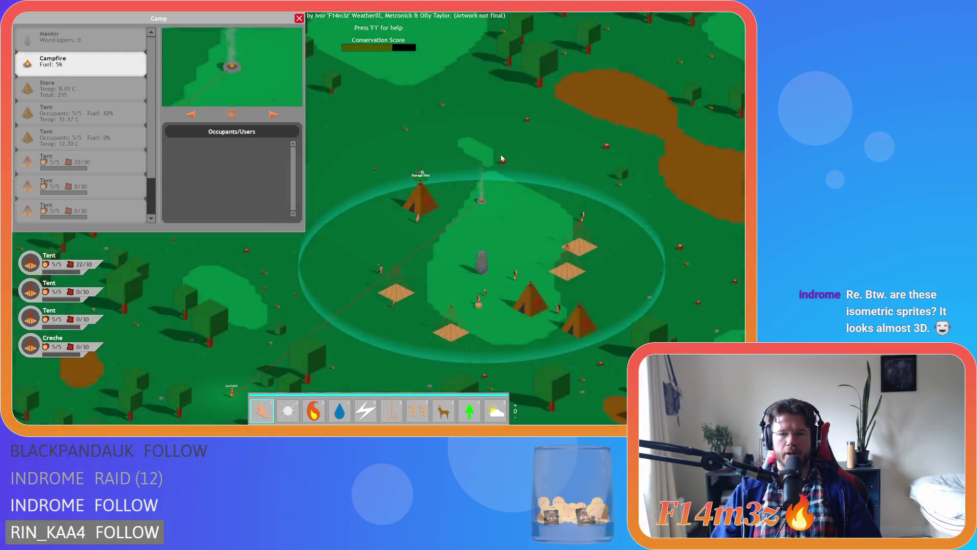
pyautogui.scroll(5, 501, 158)
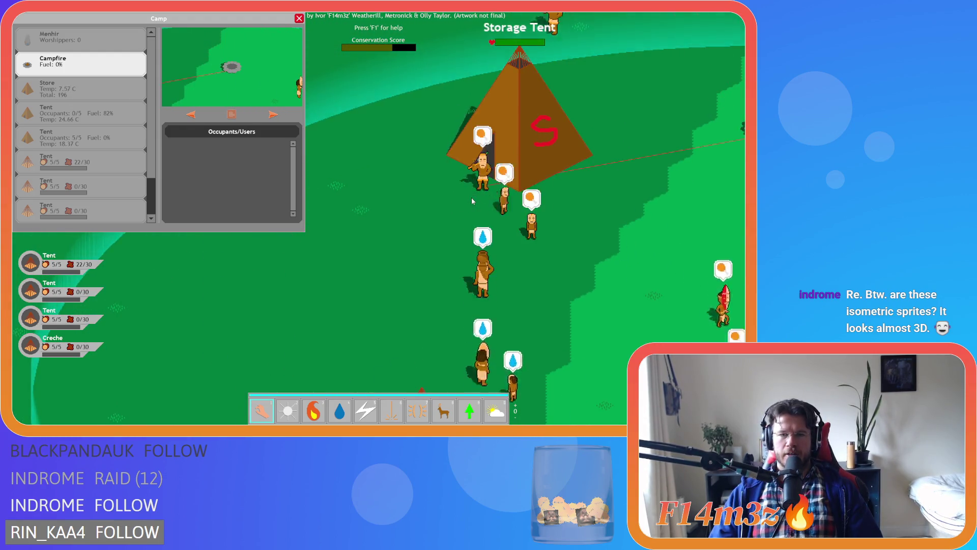
pyautogui.scroll(-5, 471, 201)
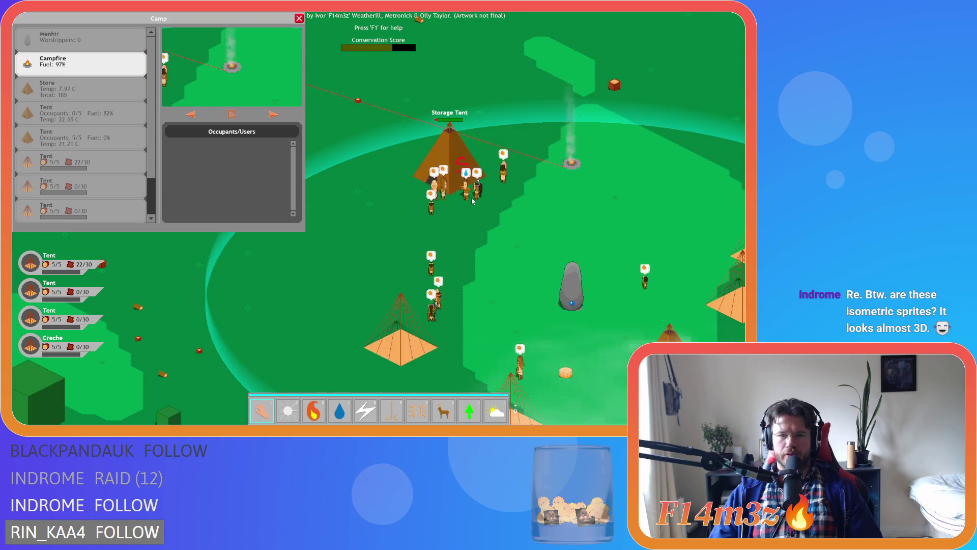
pyautogui.scroll(3, 471, 201)
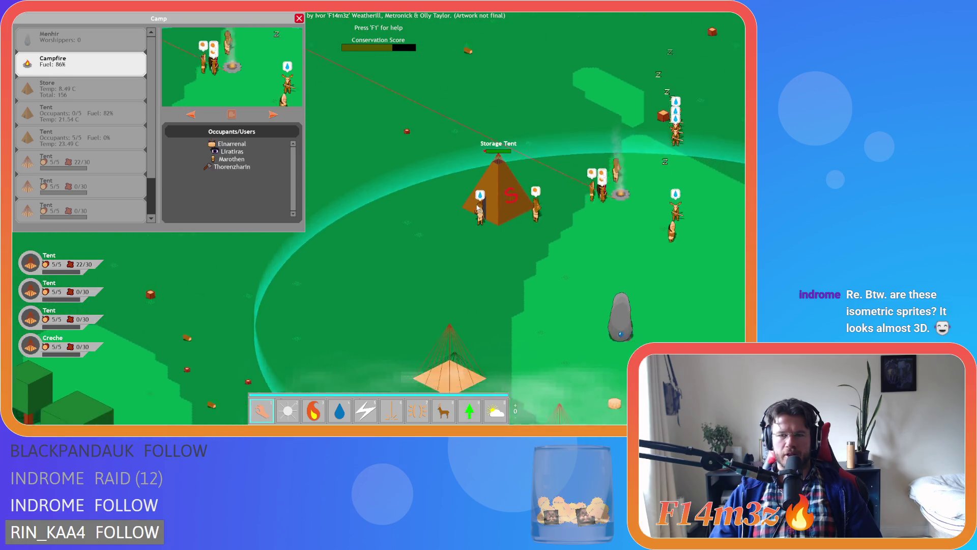
pyautogui.press('d')
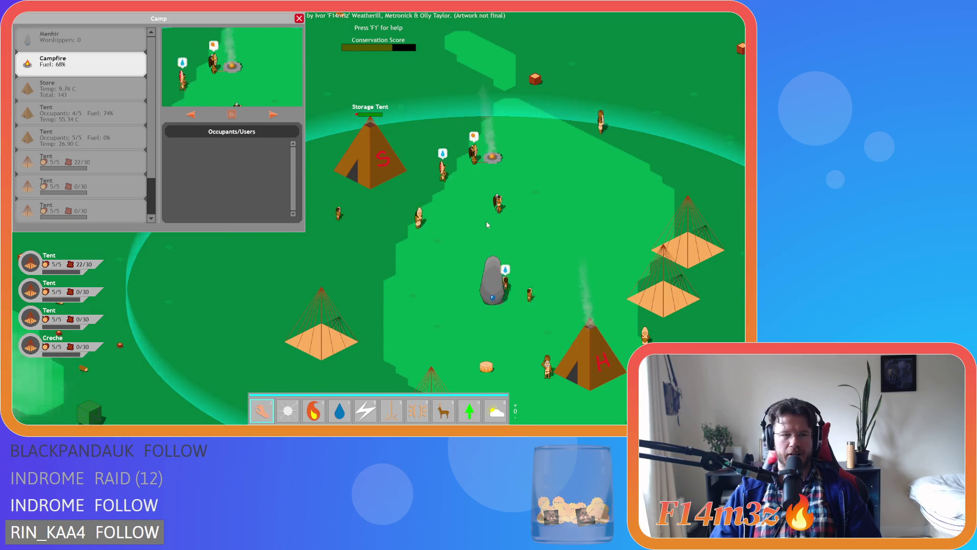
pyautogui.press('a')
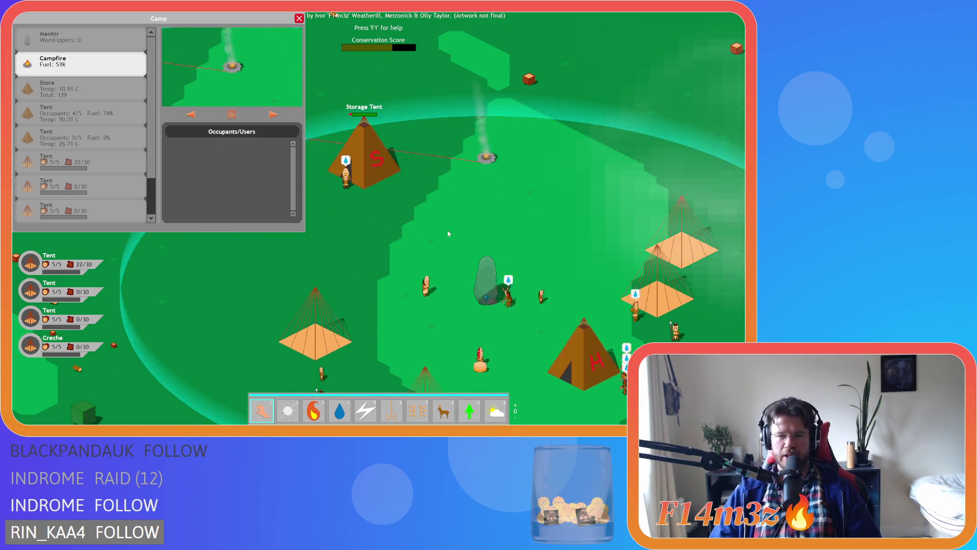
pyautogui.press('a')
pyautogui.press('s')
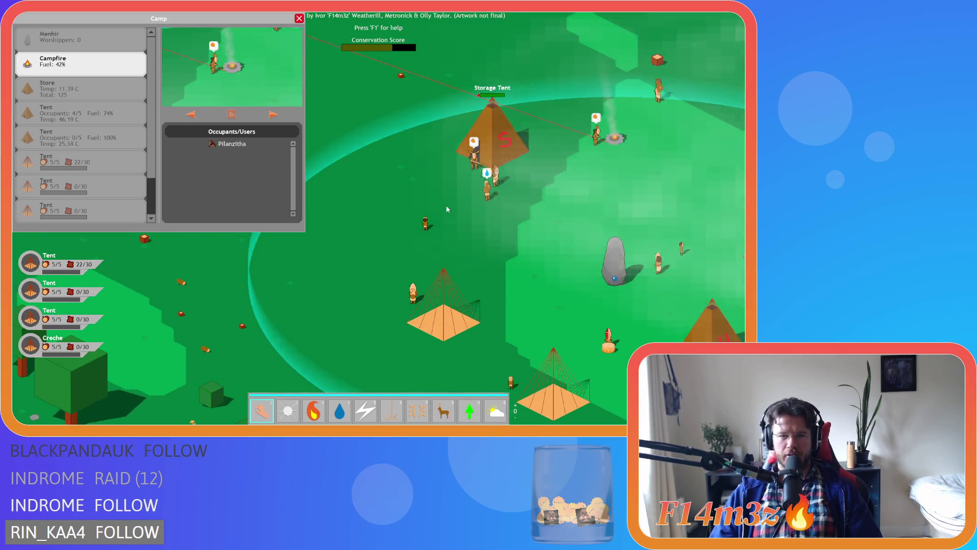
pyautogui.scroll(-5, 446, 209)
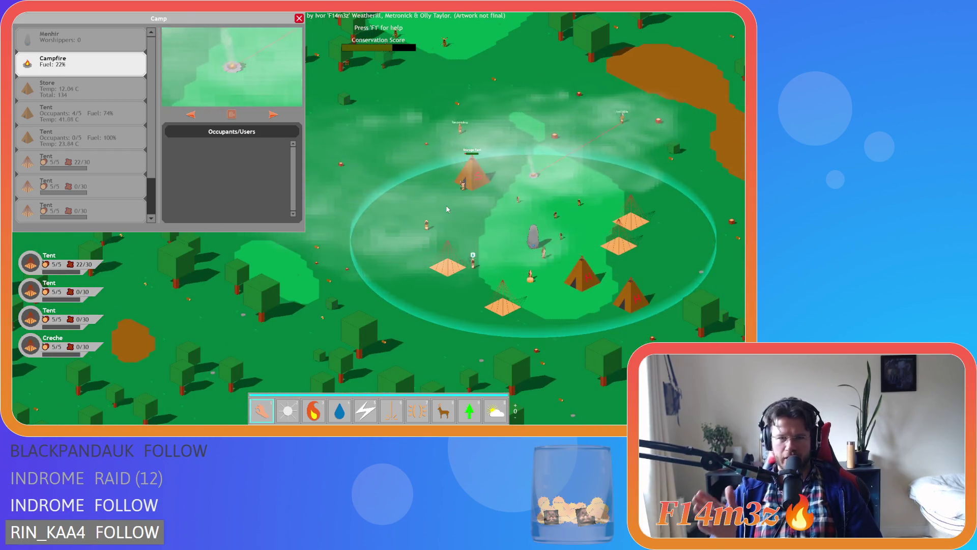
pyautogui.press('w')
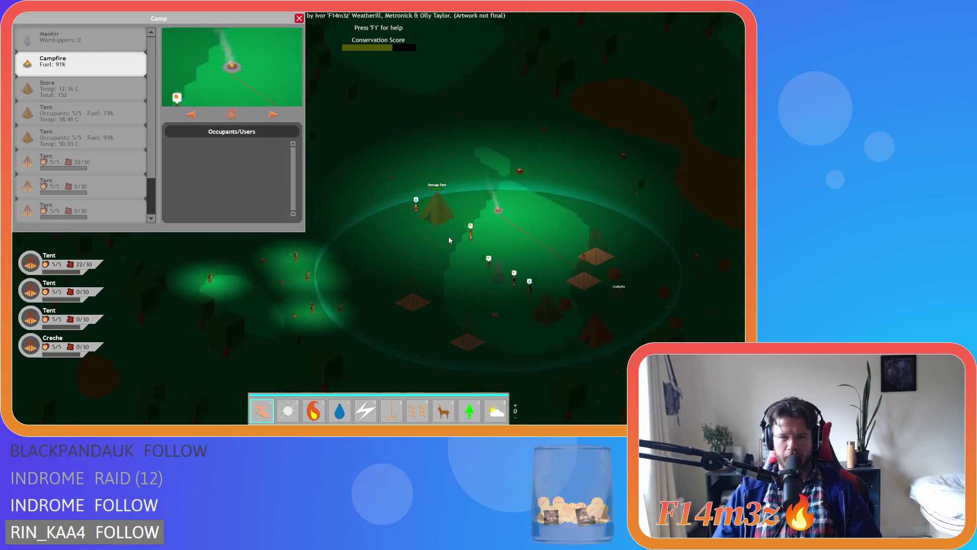
pyautogui.press('s')
pyautogui.press('d')
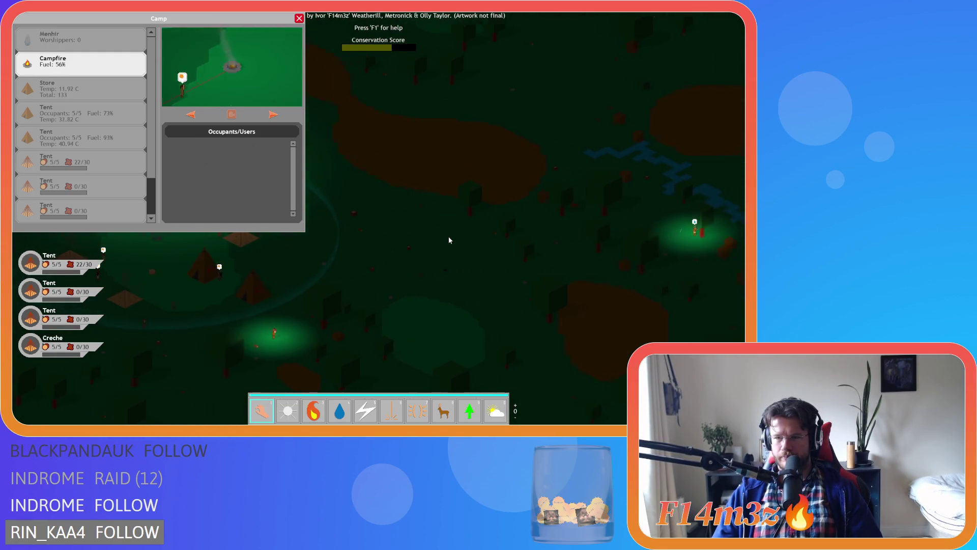
pyautogui.press('a')
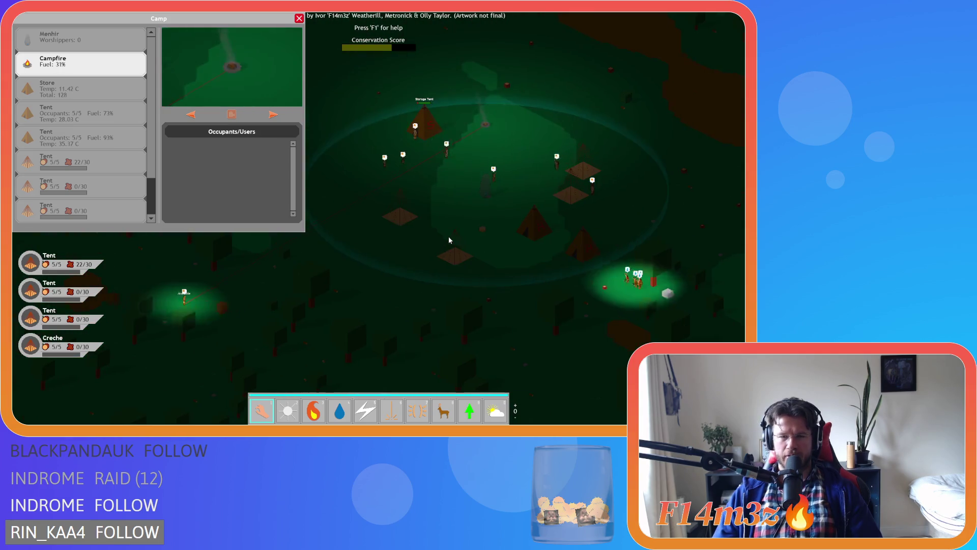
pyautogui.press('d')
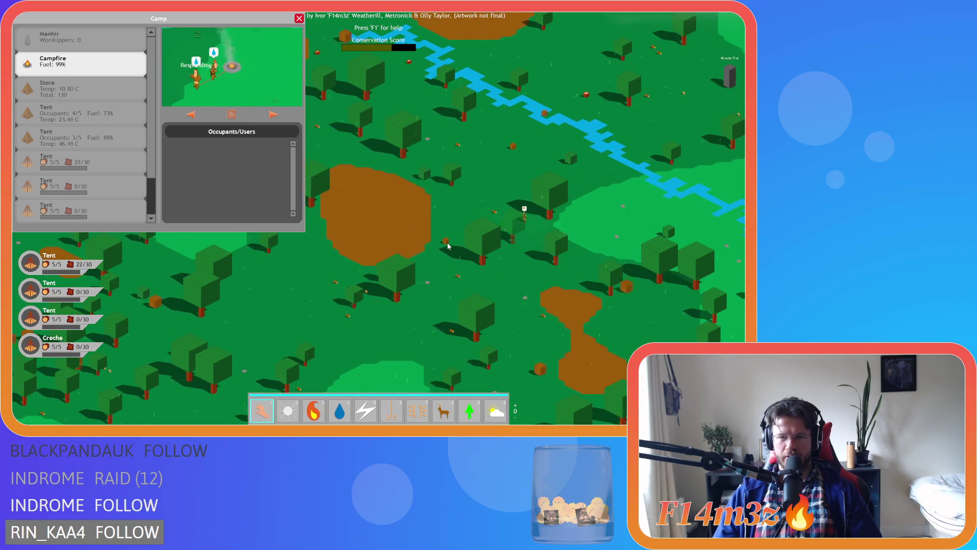
pyautogui.press('a')
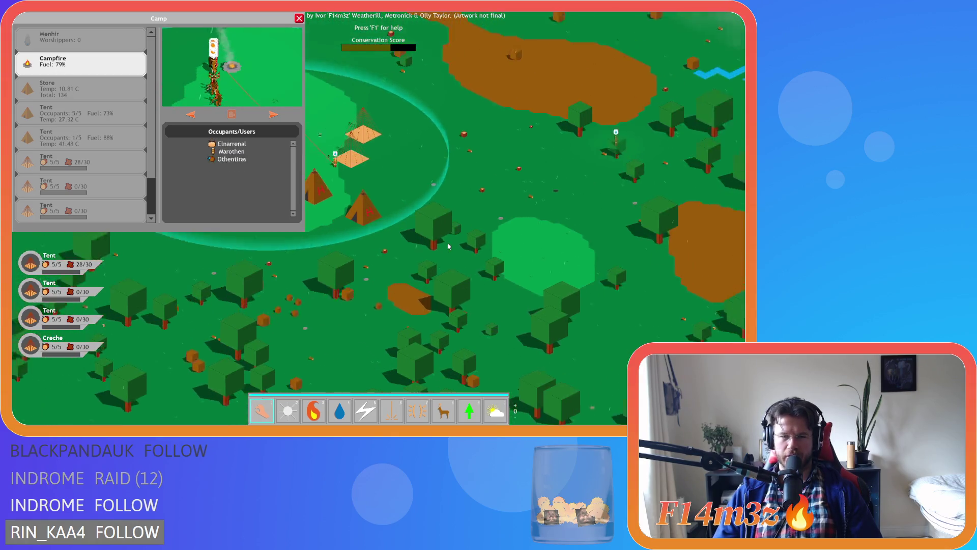
pyautogui.press('a')
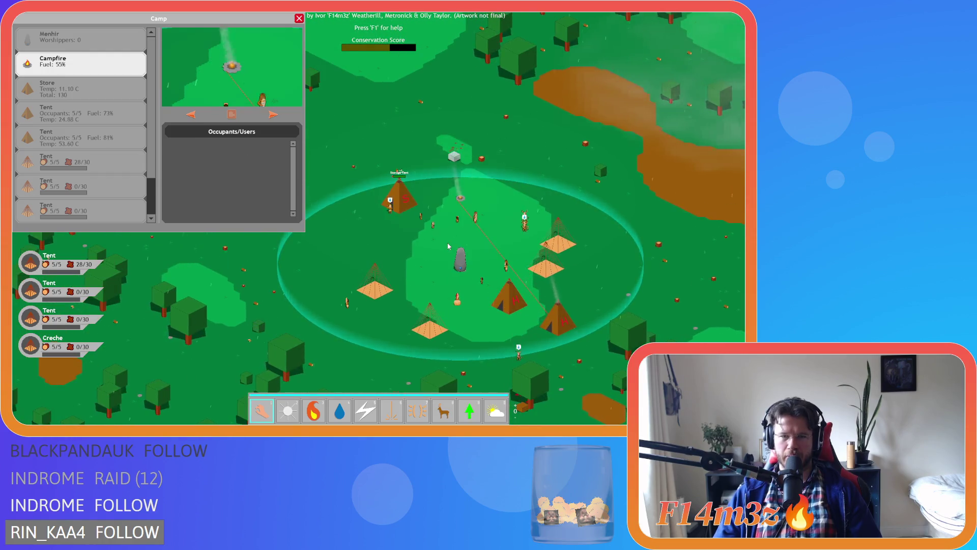
pyautogui.press('d')
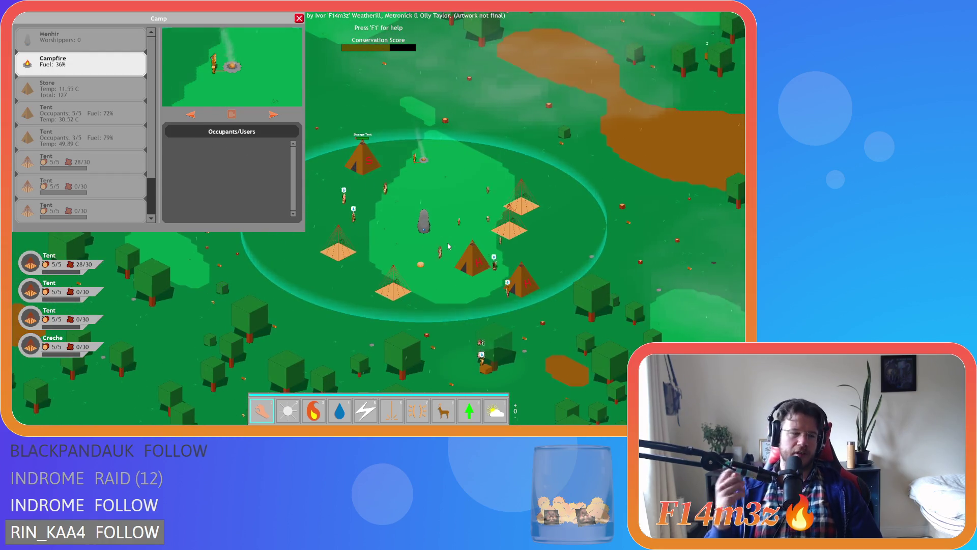
pyautogui.press('a')
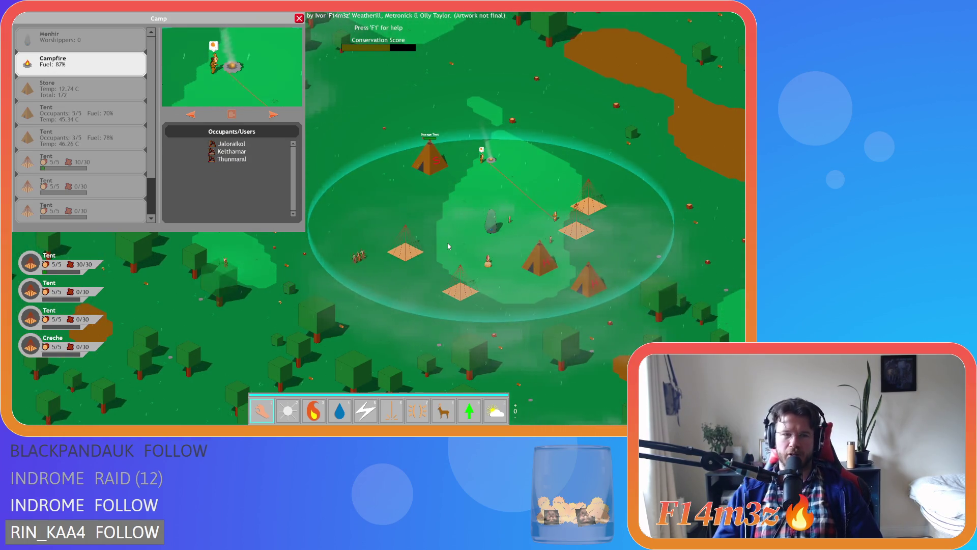
pyautogui.scroll(3, 468, 214)
pyautogui.scroll(-3, 490, 172)
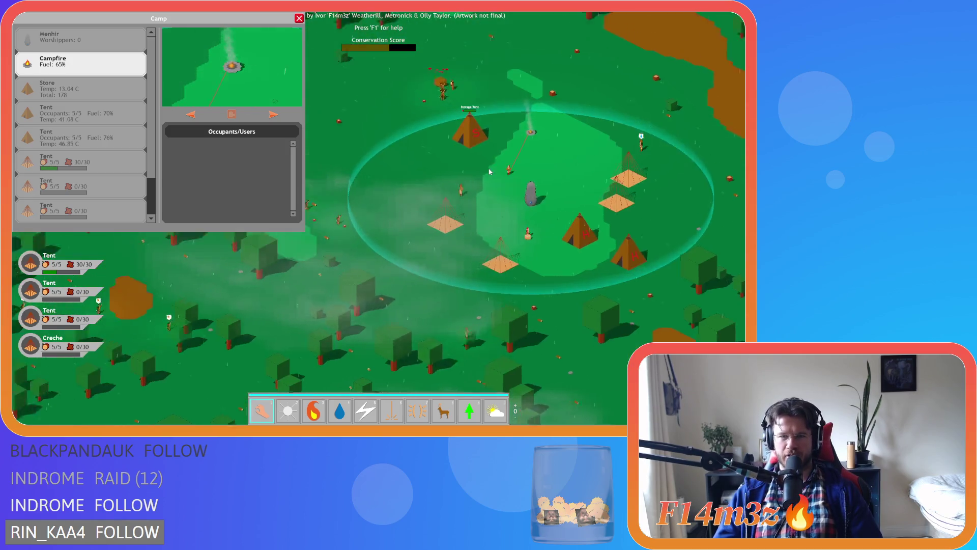
pyautogui.scroll(5, 490, 172)
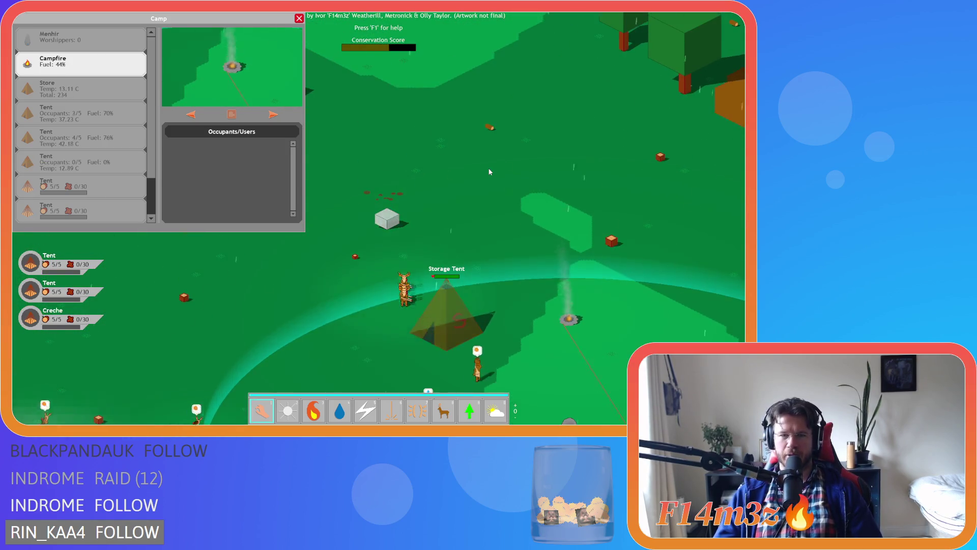
pyautogui.scroll(-5, 490, 172)
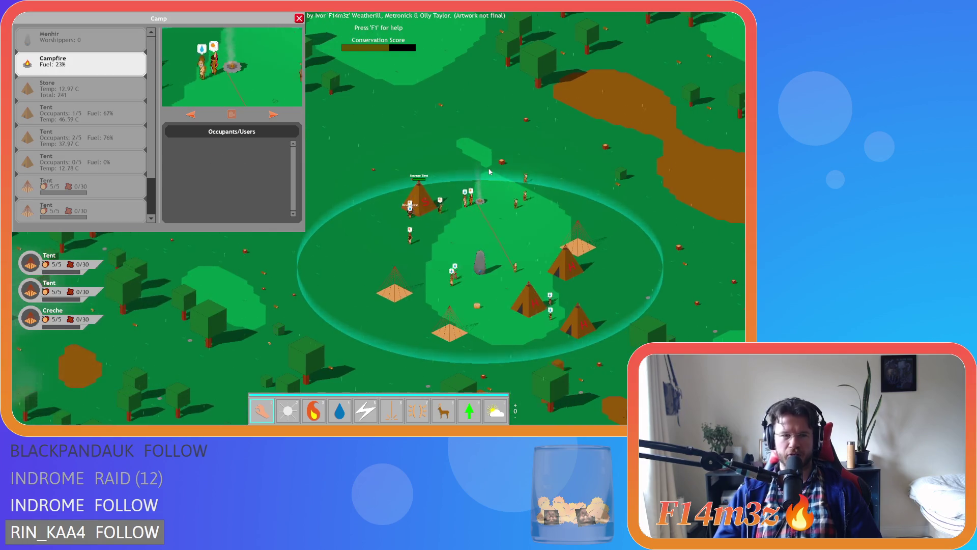
pyautogui.press('s')
pyautogui.press('d')
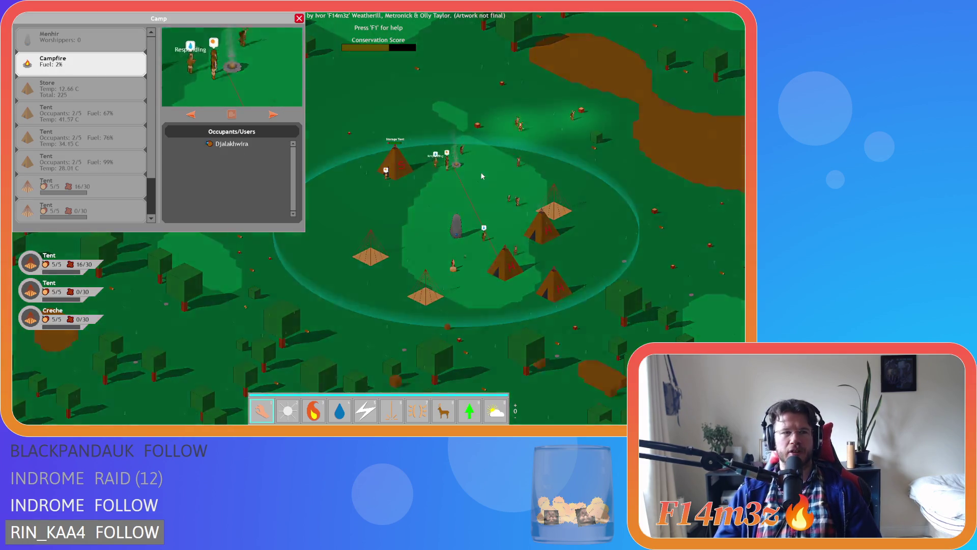
pyautogui.scroll(5, 490, 173)
pyautogui.scroll(-3, 479, 174)
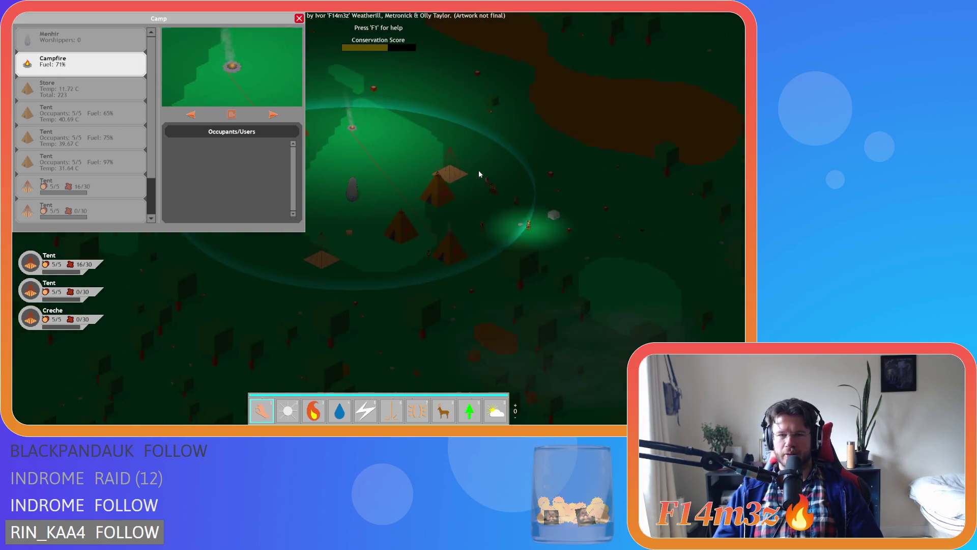
pyautogui.press('a')
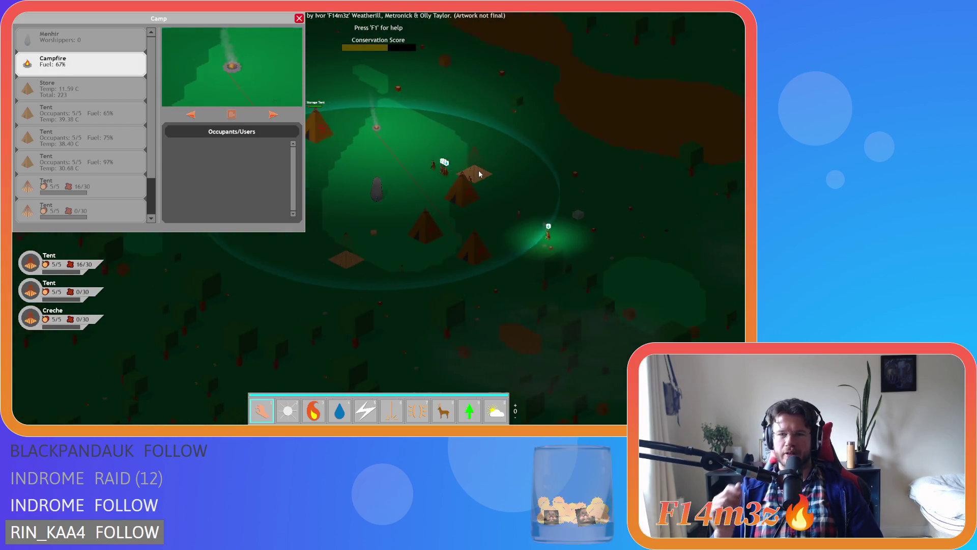
pyautogui.press('w')
pyautogui.press('d')
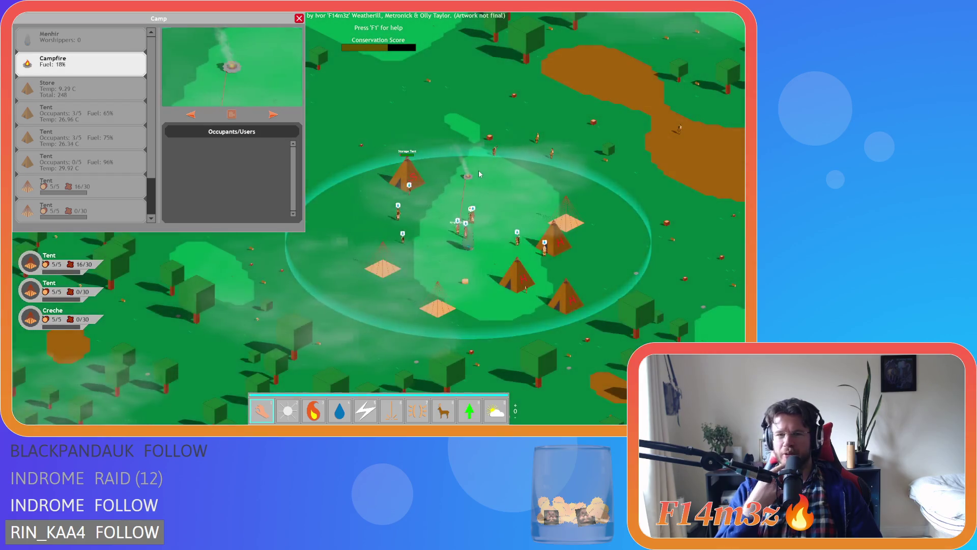
pyautogui.press('s')
pyautogui.press('d')
pyautogui.press('w')
pyautogui.press('a')
pyautogui.press('s')
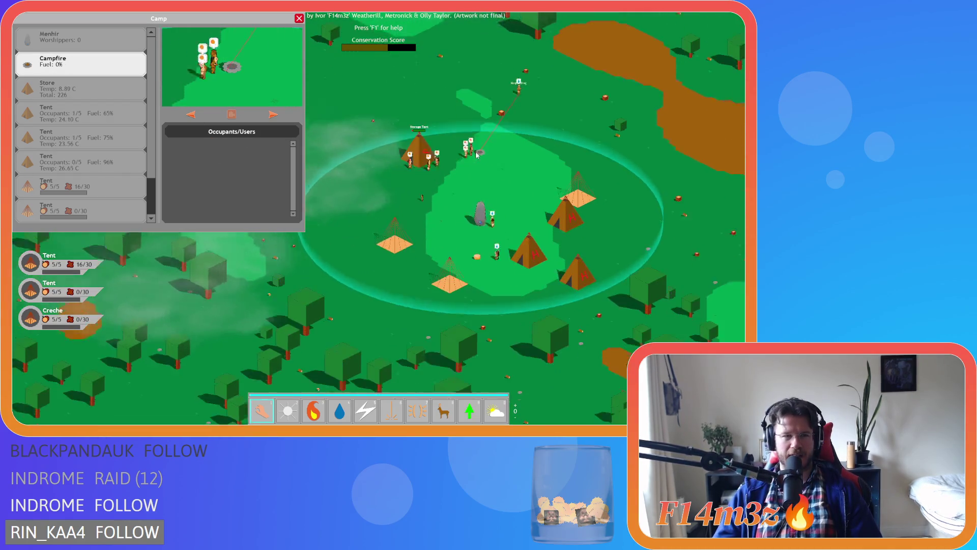
pyautogui.press('d')
pyautogui.press('w')
pyautogui.press('a')
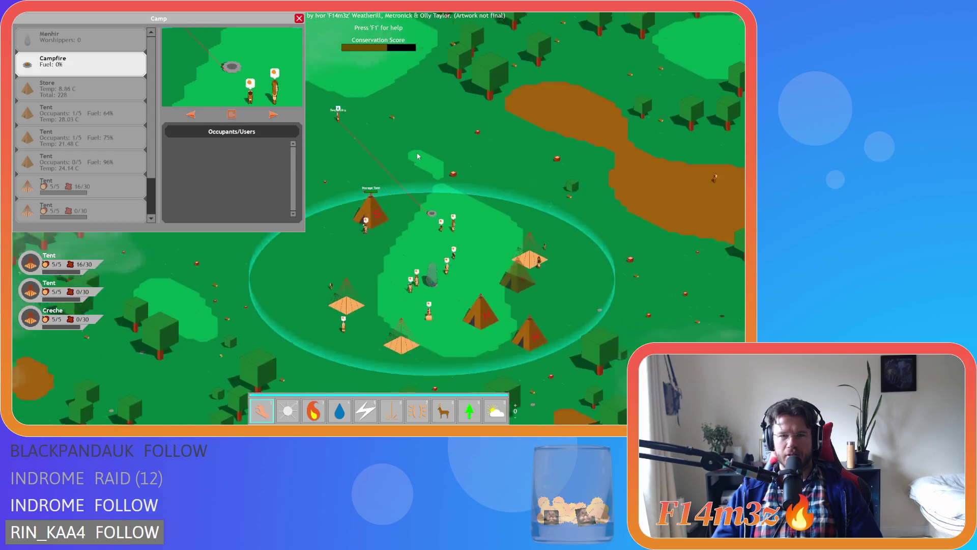
pyautogui.press('s')
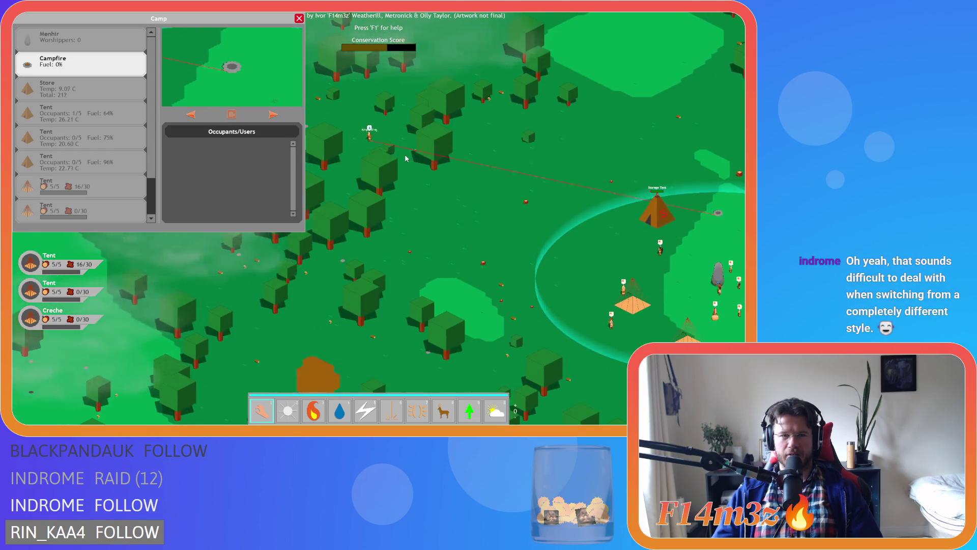
pyautogui.press('a')
pyautogui.press('s')
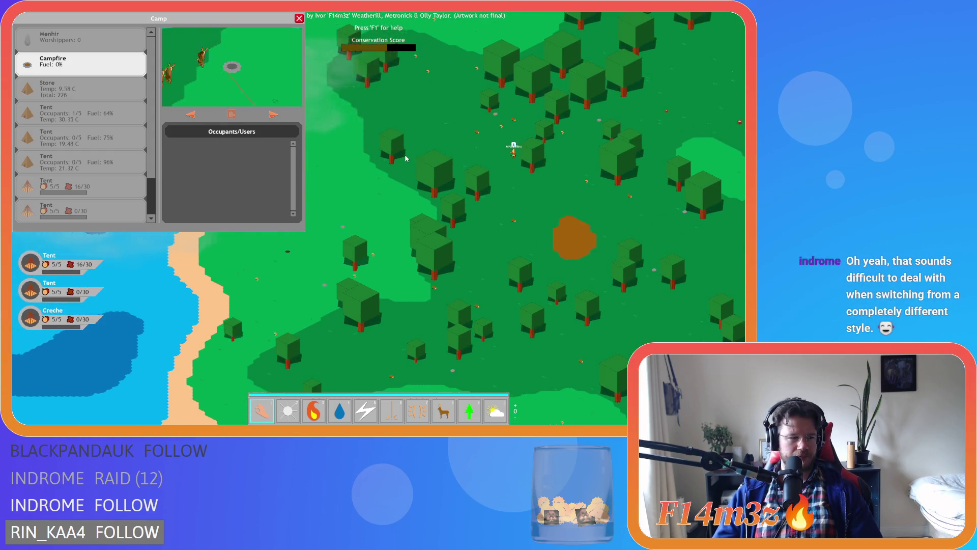
pyautogui.press('a')
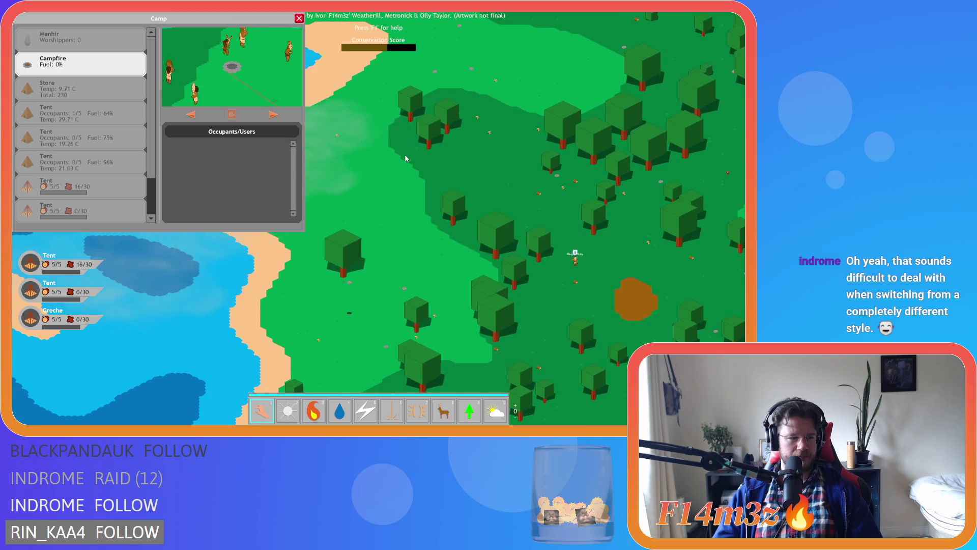
pyautogui.press('d')
pyautogui.press('s')
pyautogui.press('d')
pyautogui.press('a')
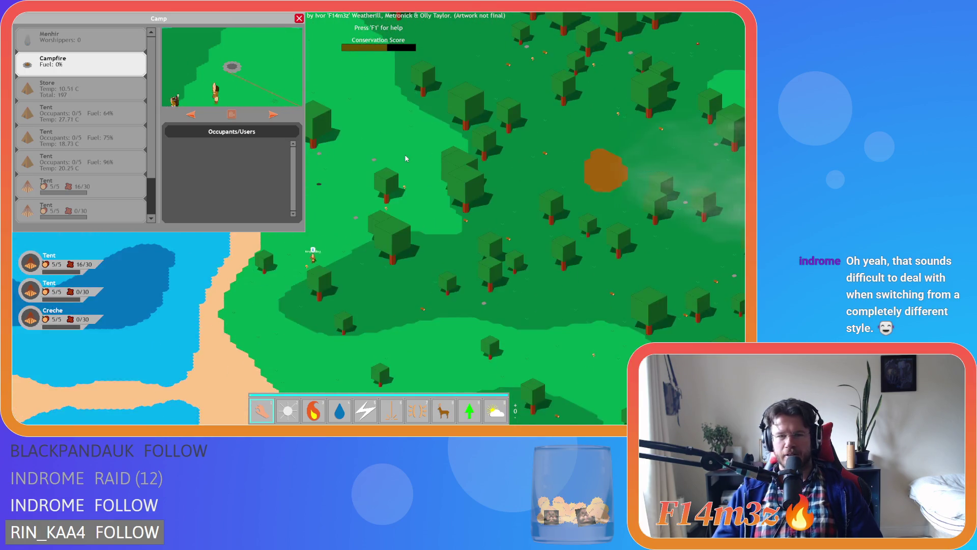
pyautogui.press('d')
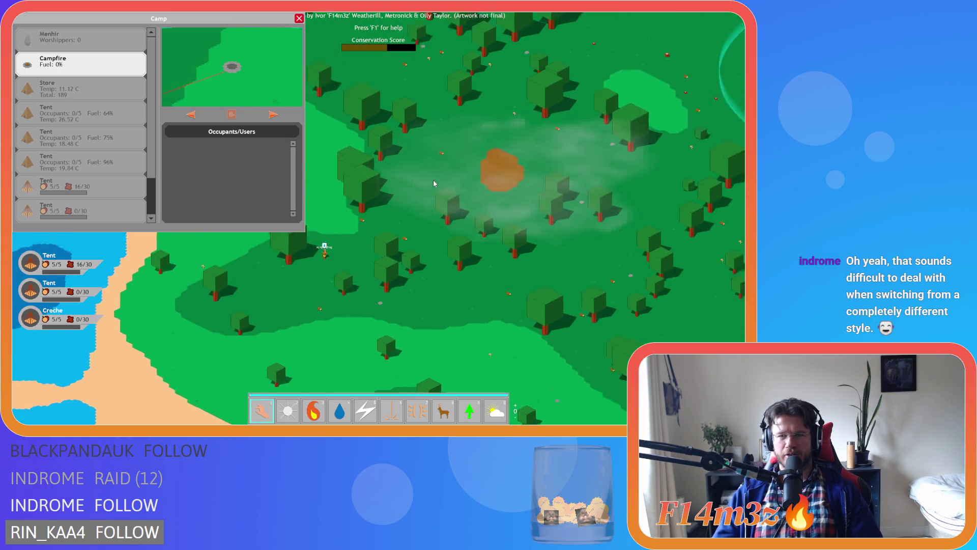
pyautogui.press('d')
pyautogui.press('w')
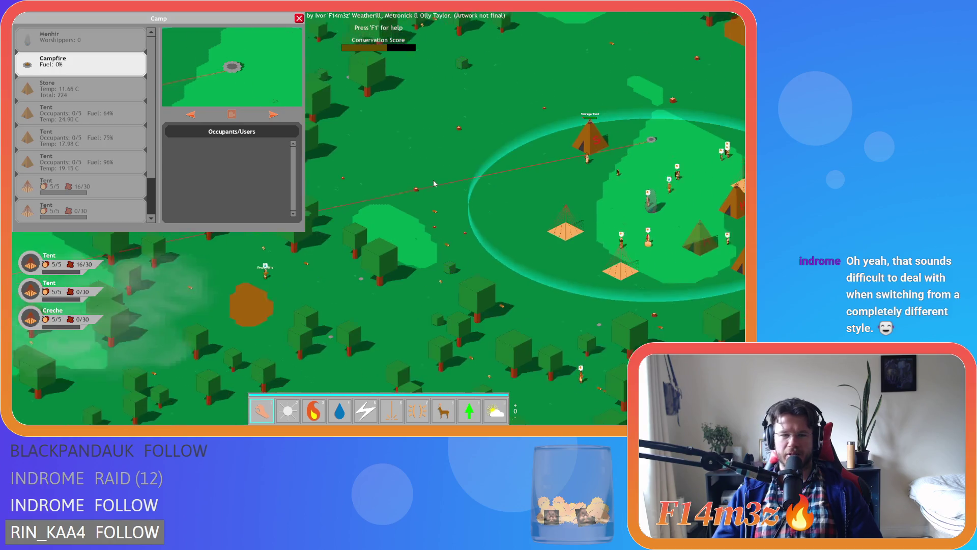
pyautogui.press('d')
pyautogui.press('w')
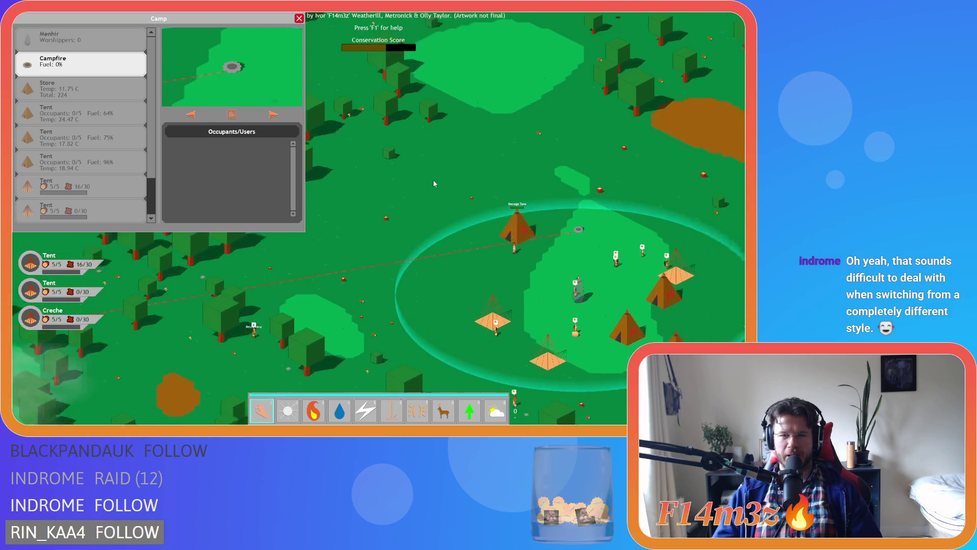
pyautogui.press('s')
pyautogui.press('w')
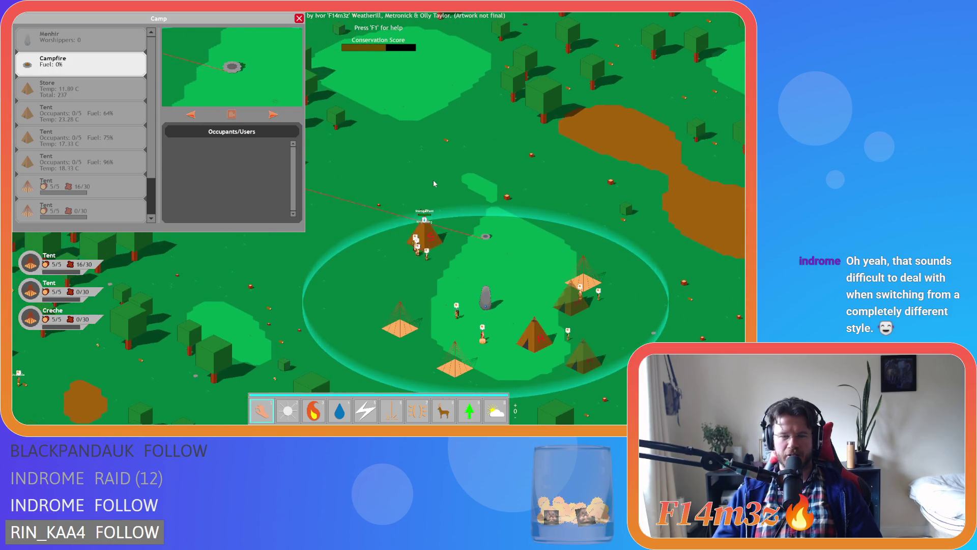
pyautogui.press('s')
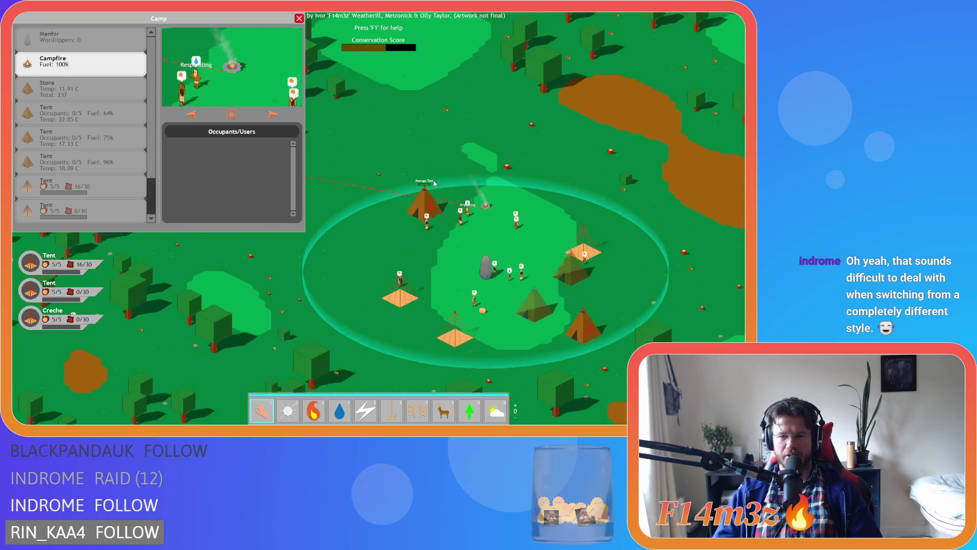
pyautogui.press('a')
pyautogui.press('s')
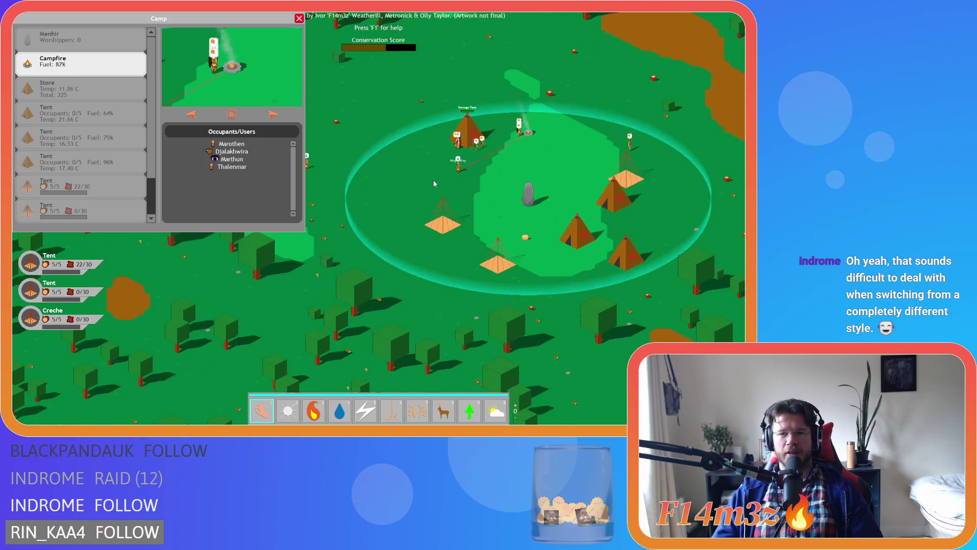
pyautogui.press('d')
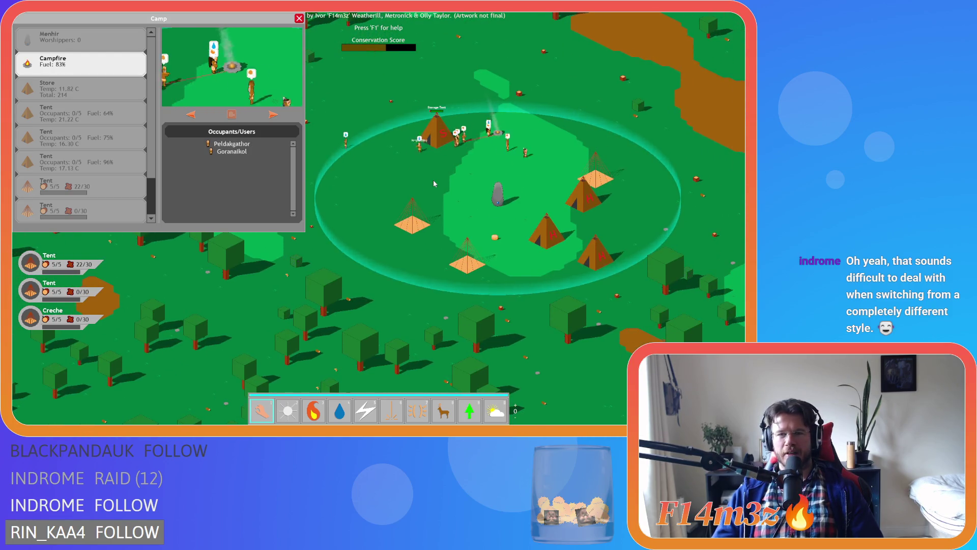
pyautogui.press('w')
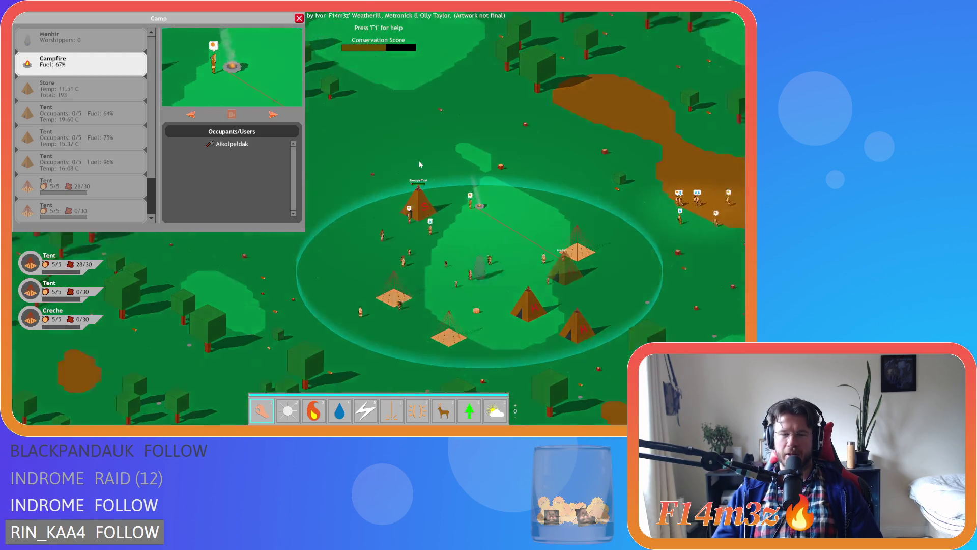
pyautogui.scroll(5, 433, 183)
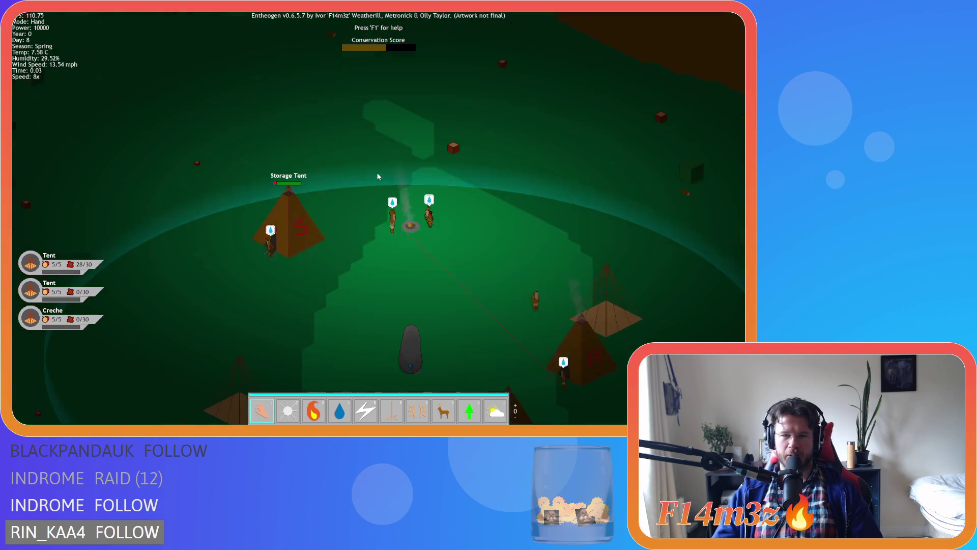
pyautogui.scroll(2, 377, 172)
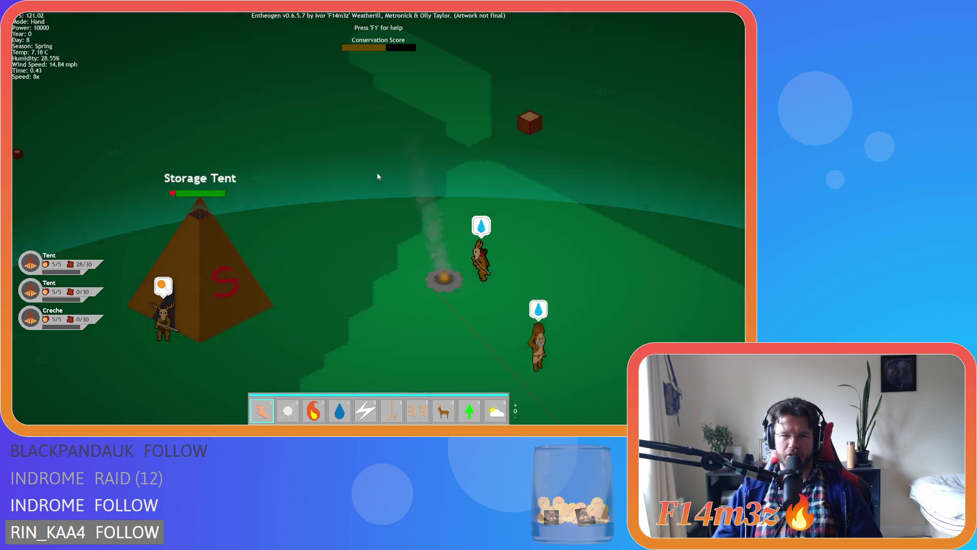
pyautogui.scroll(-3, 376, 172)
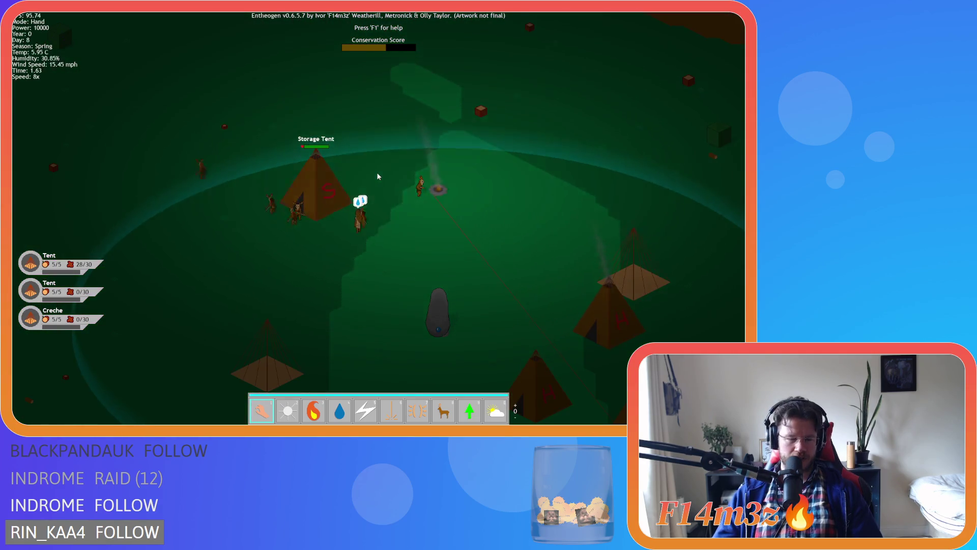
pyautogui.scroll(5, 378, 176)
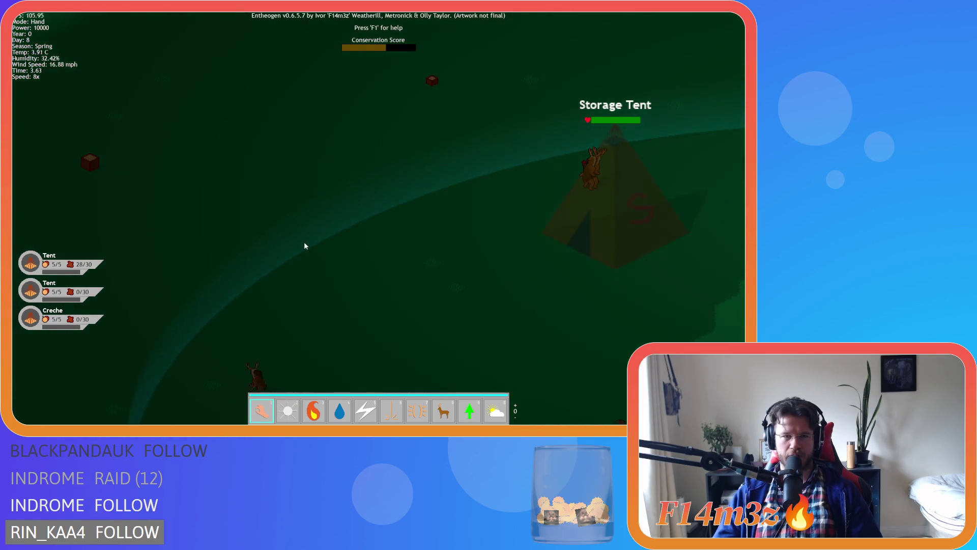
pyautogui.press('d')
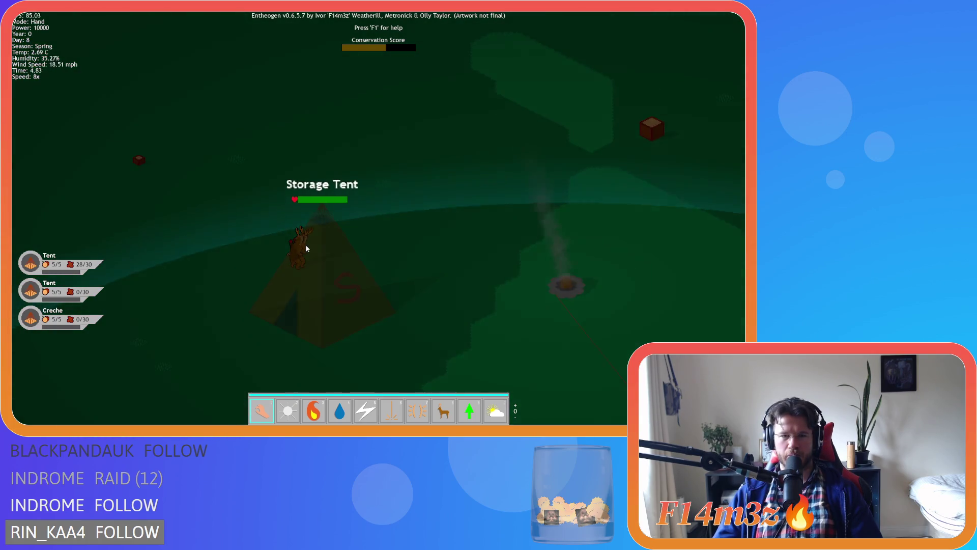
pyautogui.scroll(-5, 306, 245)
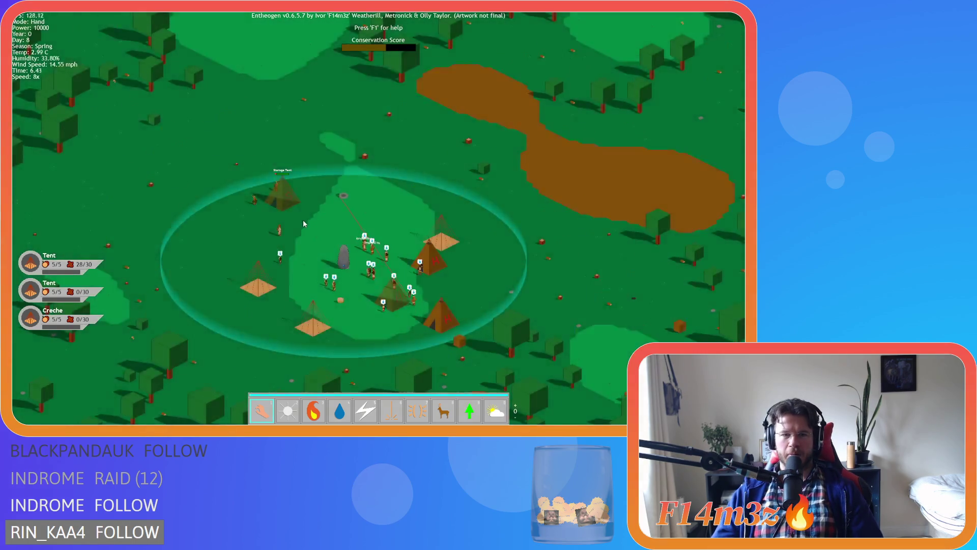
pyautogui.scroll(-5, 304, 222)
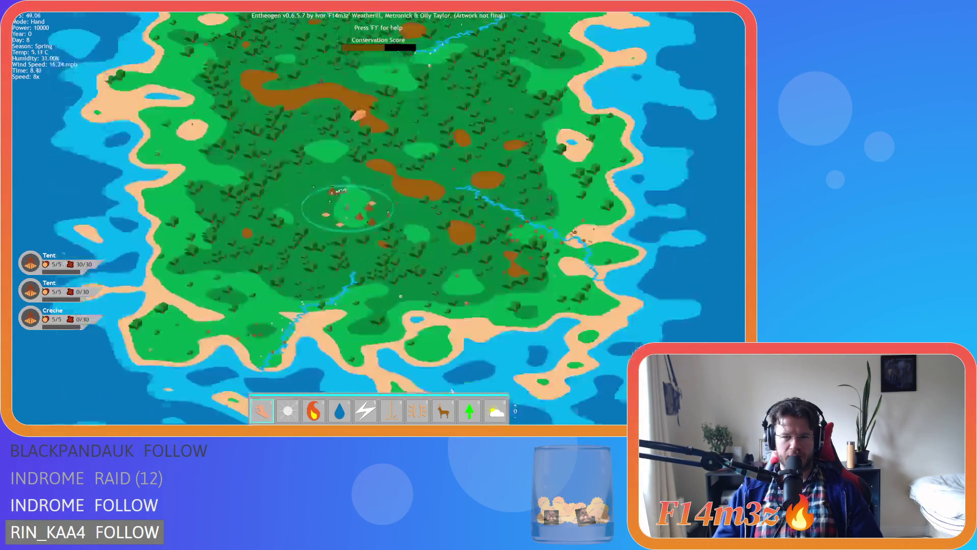
pyautogui.scroll(3, 375, 279)
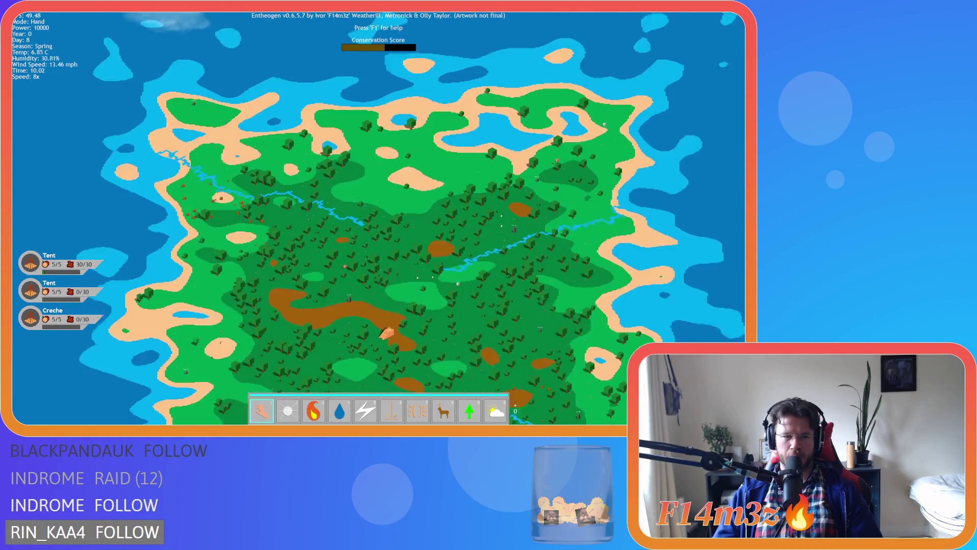
pyautogui.scroll(3, 374, 280)
pyautogui.scroll(3, 375, 280)
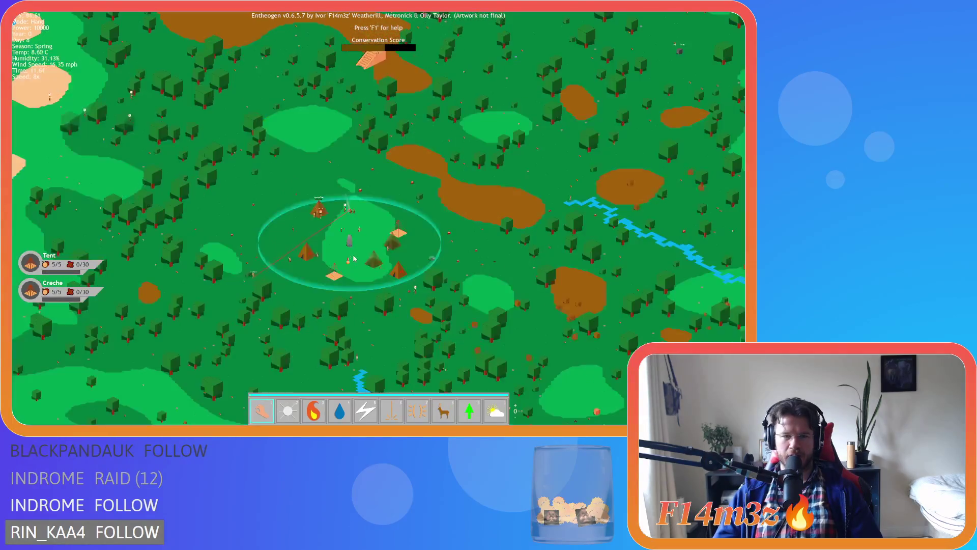
pyautogui.scroll(3, 355, 259)
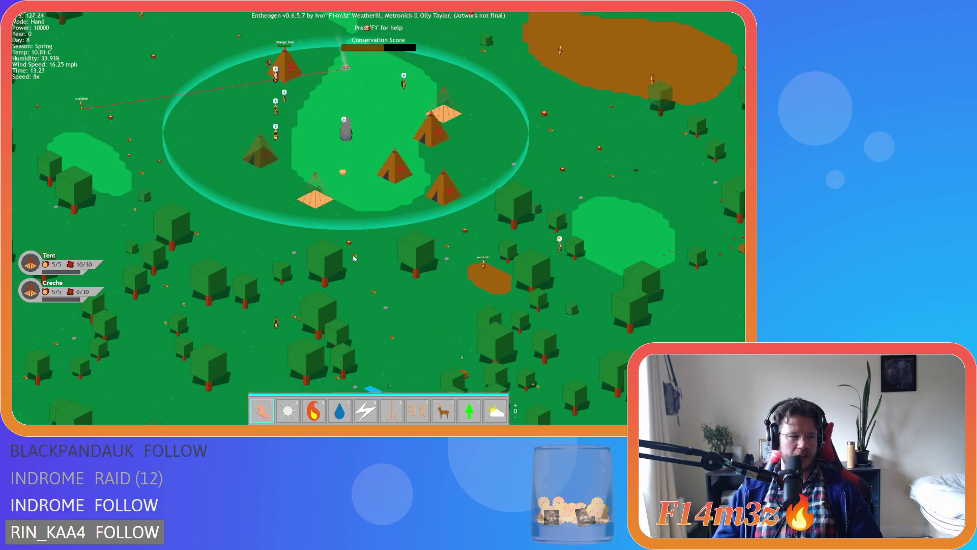
pyautogui.press('w')
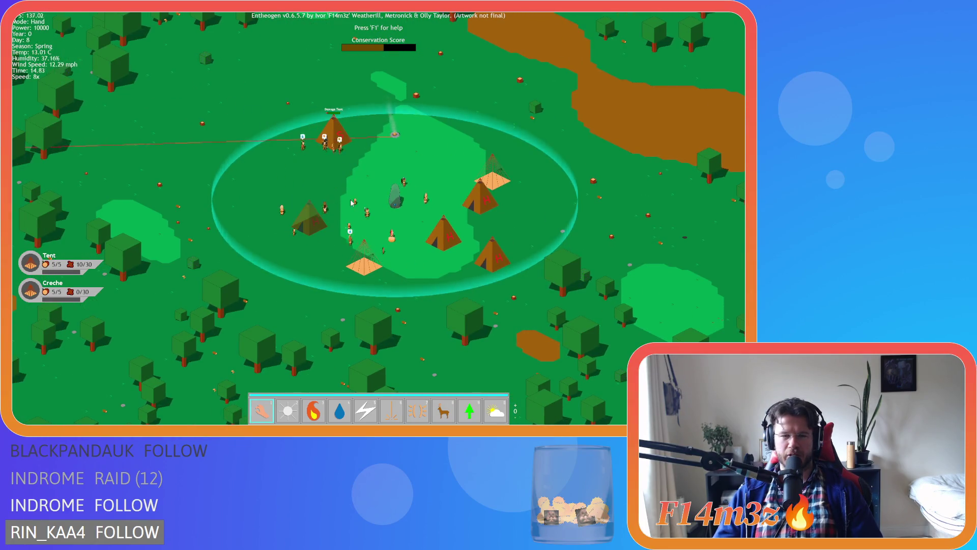
pyautogui.press('d')
pyautogui.scroll(3, 331, 213)
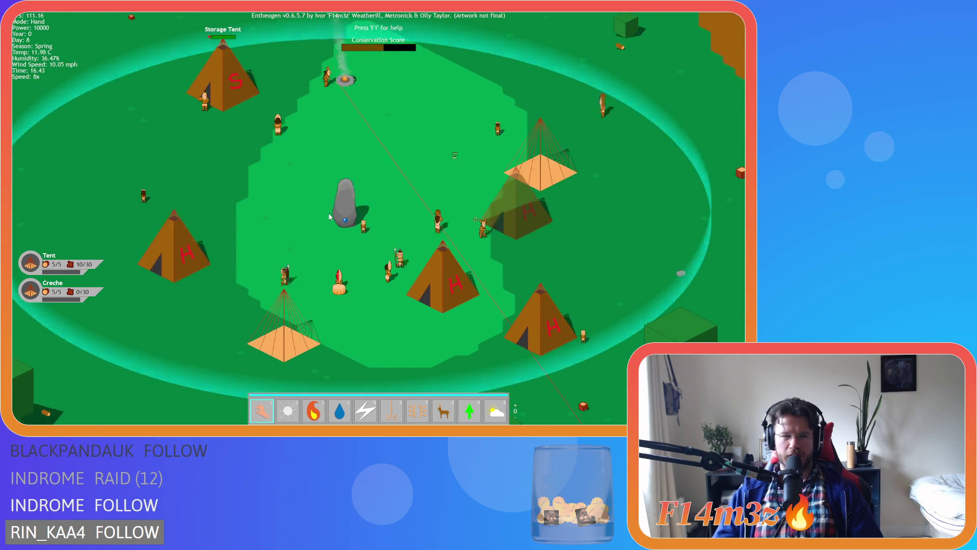
pyautogui.scroll(-3, 330, 217)
pyautogui.scroll(-5, 330, 218)
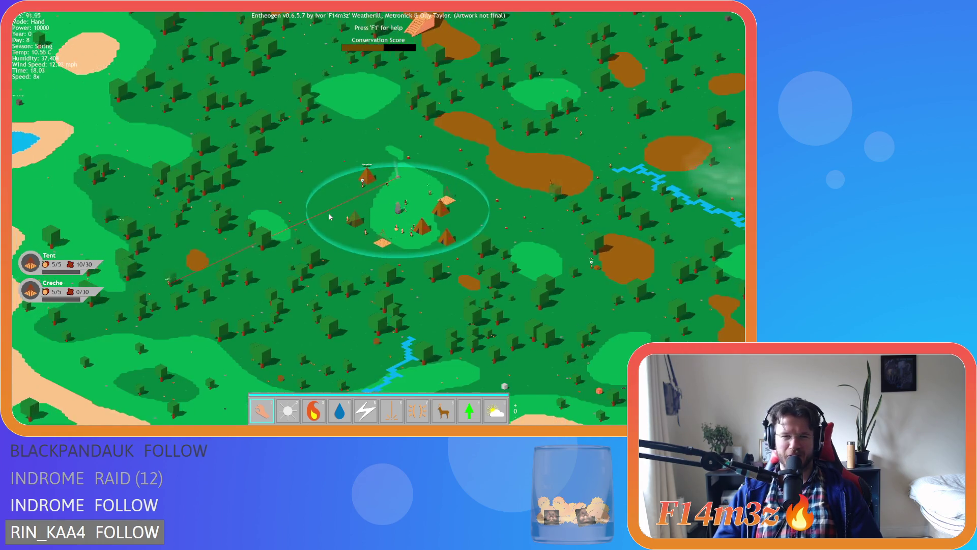
pyautogui.scroll(5, 330, 217)
pyautogui.scroll(5, 329, 217)
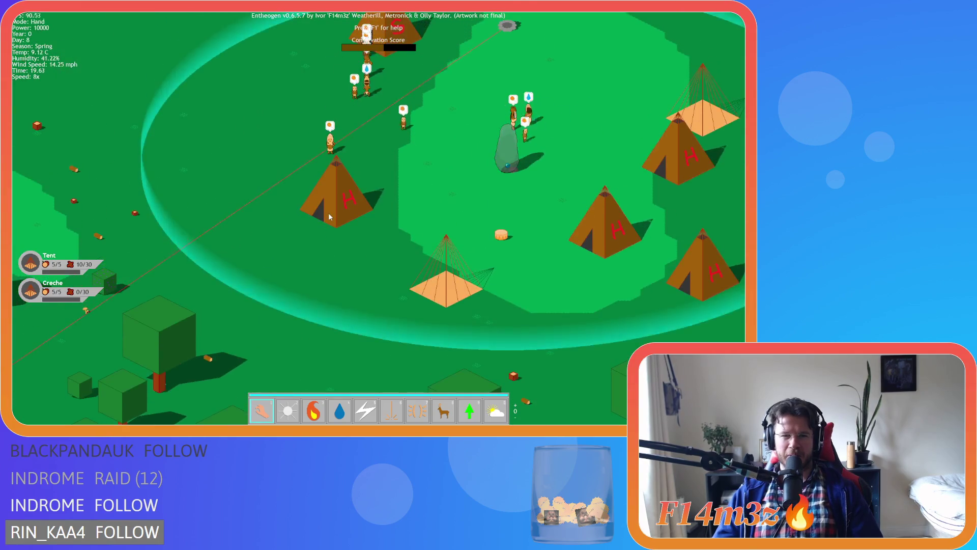
pyautogui.press('d')
pyautogui.scroll(-5, 329, 217)
pyautogui.scroll(-5, 329, 217)
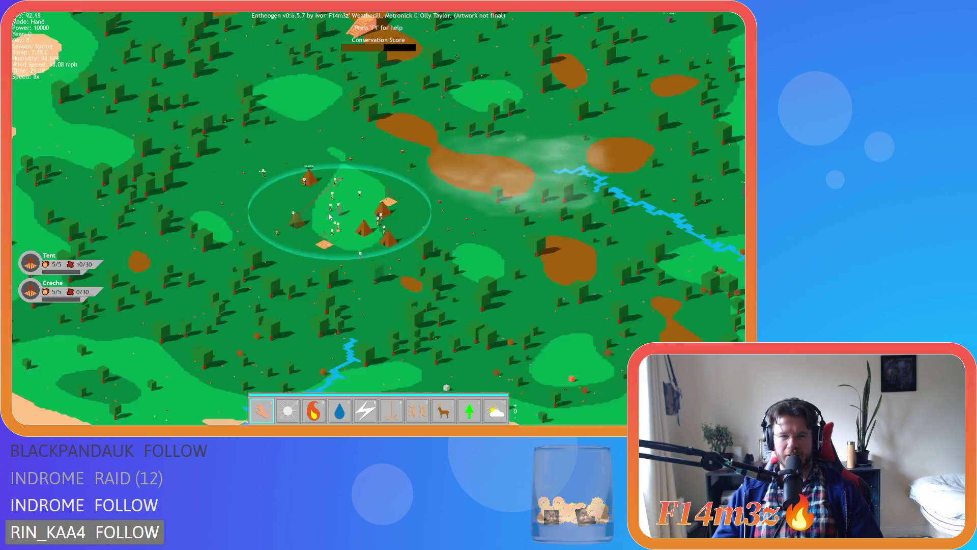
pyautogui.scroll(4, 329, 216)
pyautogui.scroll(5, 329, 217)
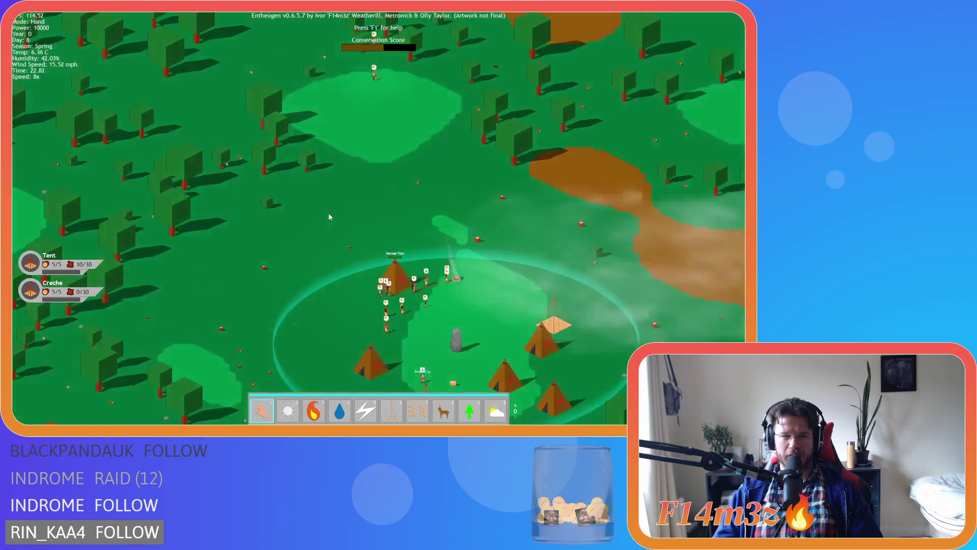
pyautogui.press('d')
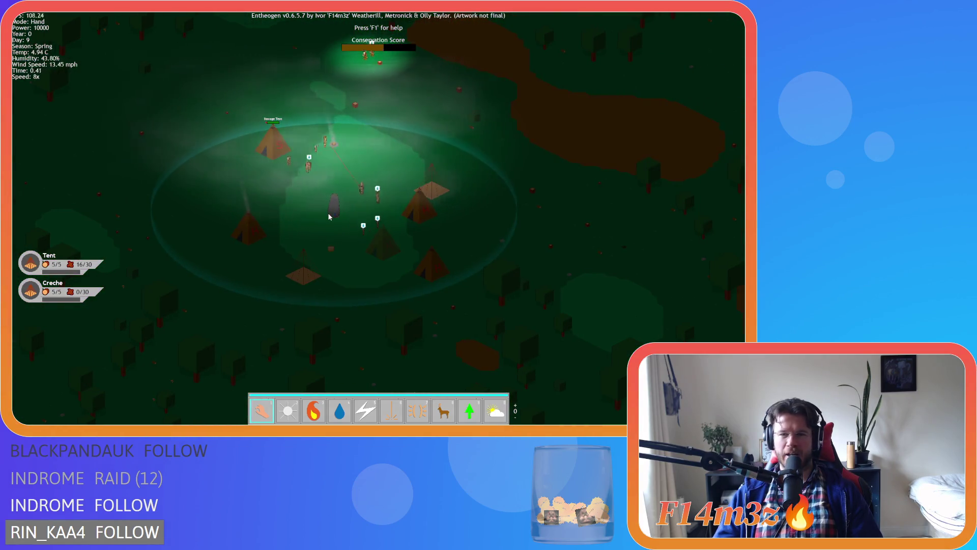
pyautogui.scroll(5, 329, 217)
pyautogui.scroll(-5, 329, 217)
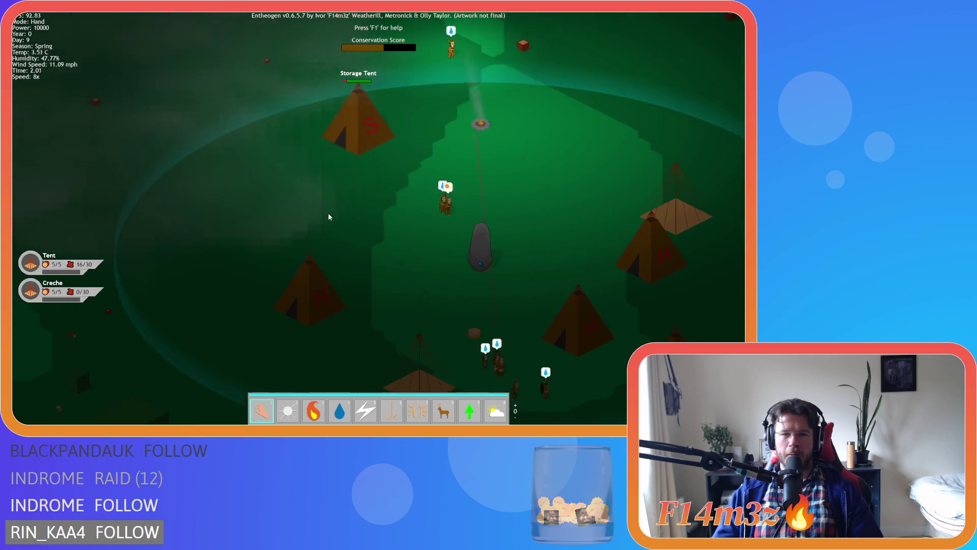
pyautogui.press('d')
pyautogui.scroll(5, 329, 217)
pyautogui.press('w')
pyautogui.press('a')
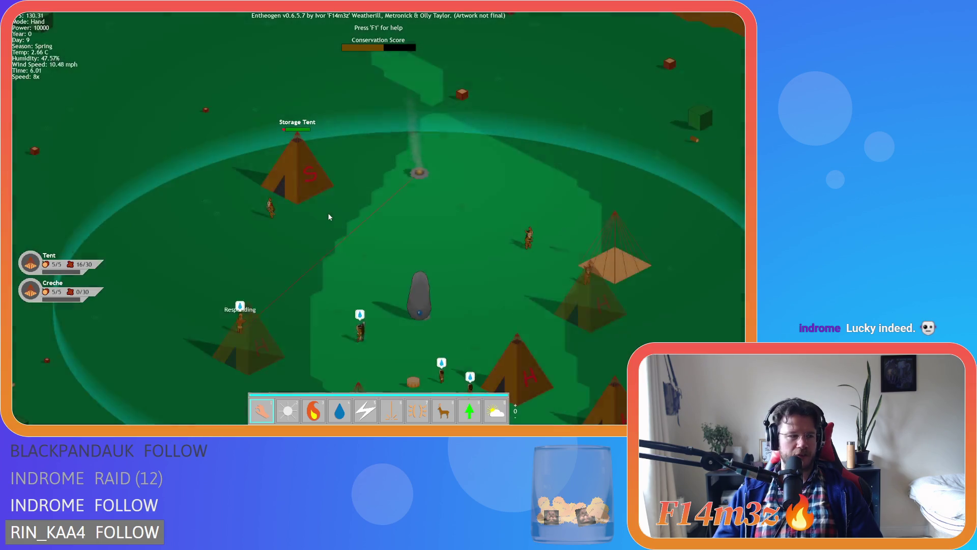
pyautogui.press('a')
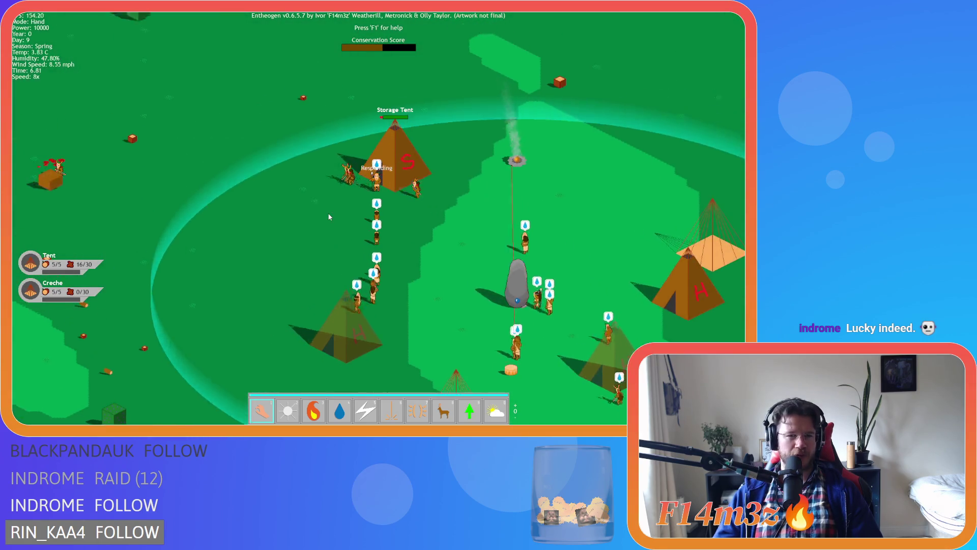
pyautogui.press('s')
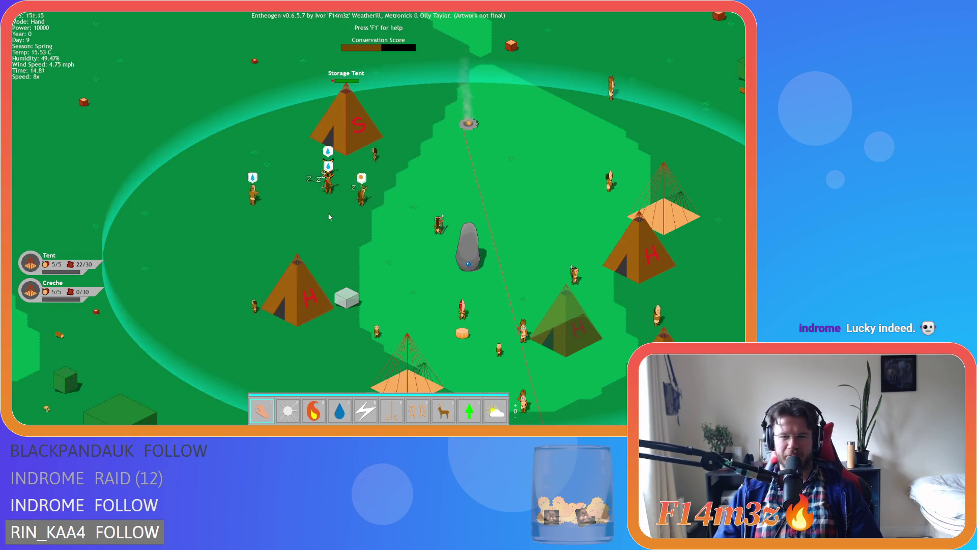
pyautogui.moveTo(329, 217)
pyautogui.mouseDown()
pyautogui.moveTo(280, 170)
pyautogui.moveTo(287, 165)
pyautogui.moveTo(254, 209)
pyautogui.moveTo(275, 219)
pyautogui.moveTo(333, 199)
pyautogui.moveTo(167, 190)
pyautogui.mouseUp()
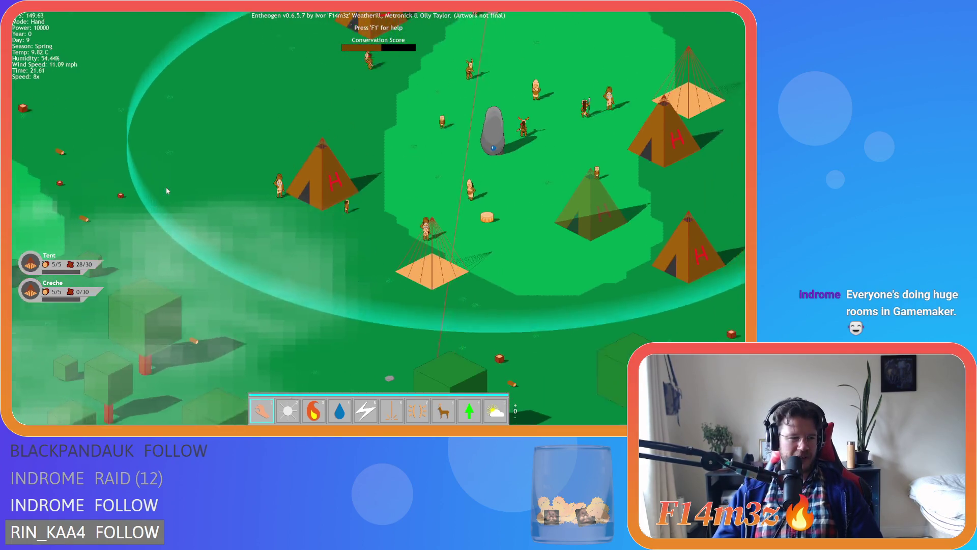
pyautogui.scroll(-6, 216, 193)
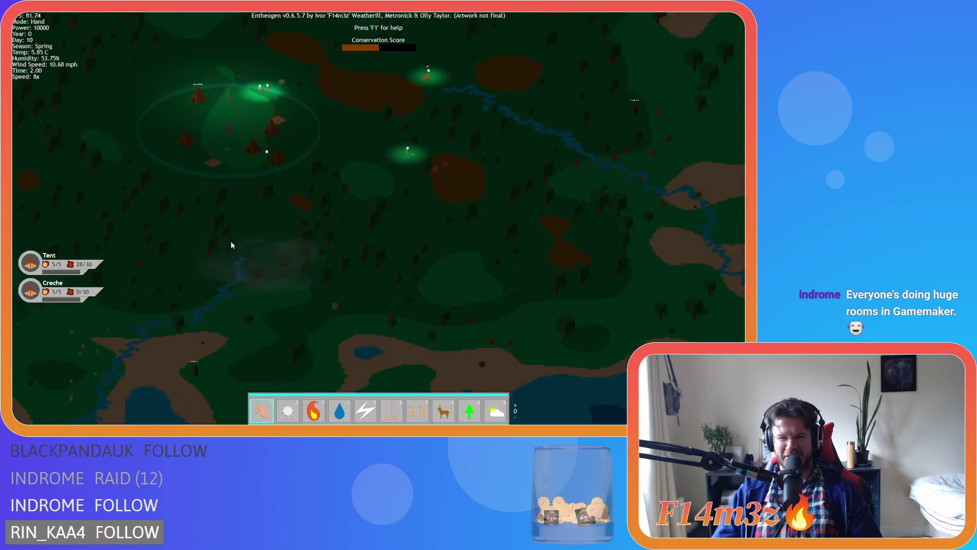
pyautogui.scroll(5, 231, 242)
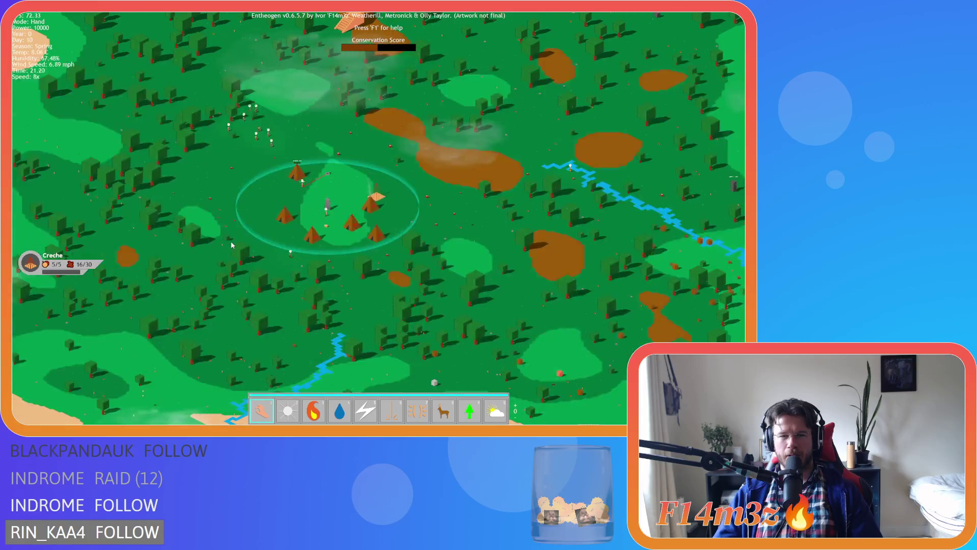
pyautogui.scroll(3, 232, 246)
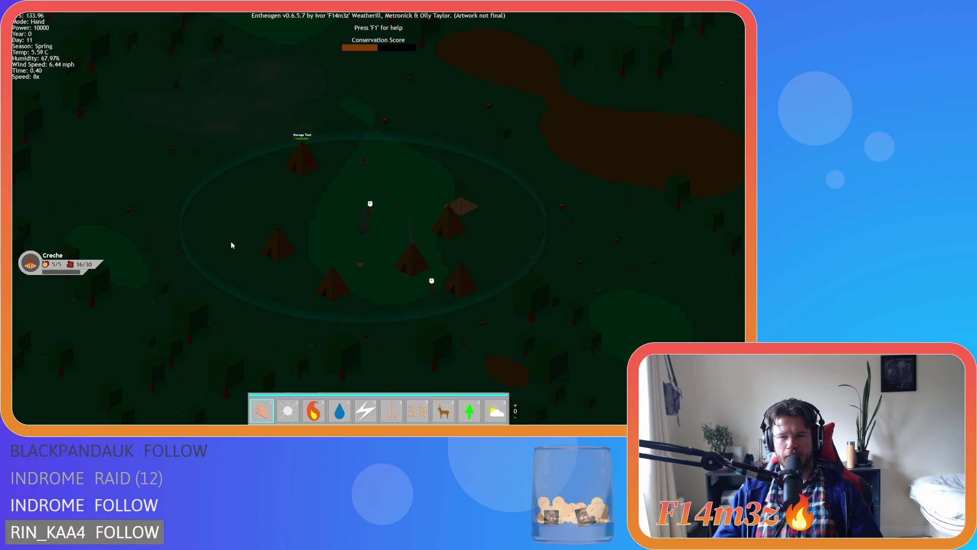
pyautogui.scroll(-3, 231, 246)
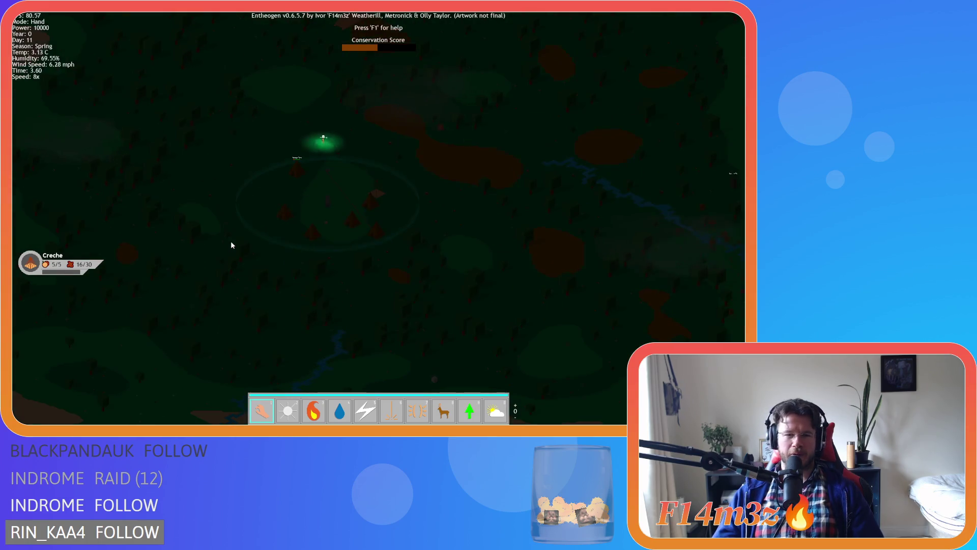
pyautogui.scroll(3, 232, 246)
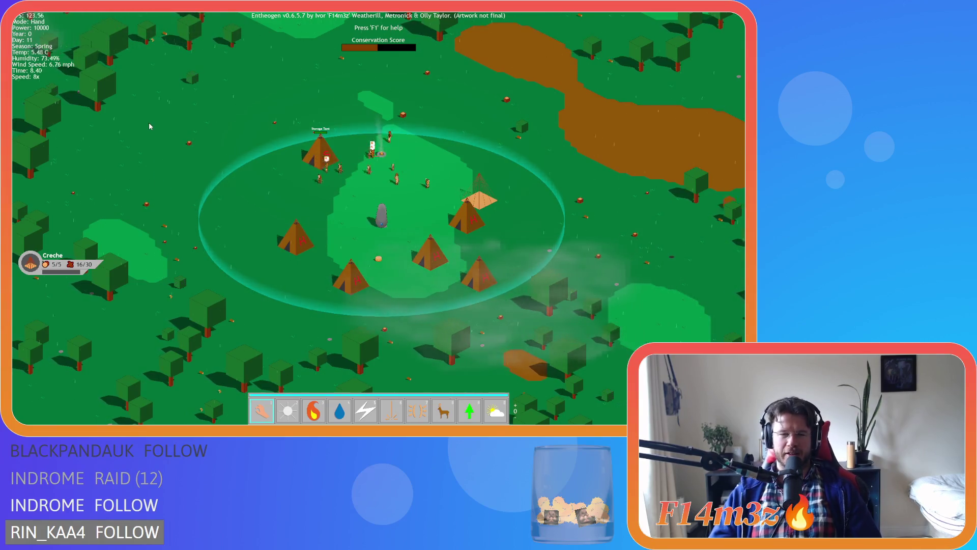
pyautogui.press('s')
pyautogui.press('d')
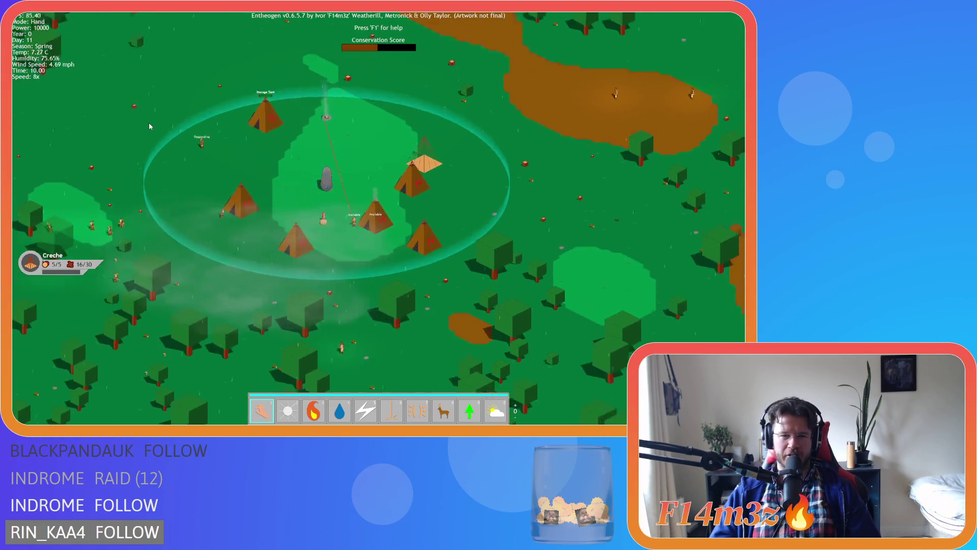
pyautogui.press('a')
pyautogui.press('w')
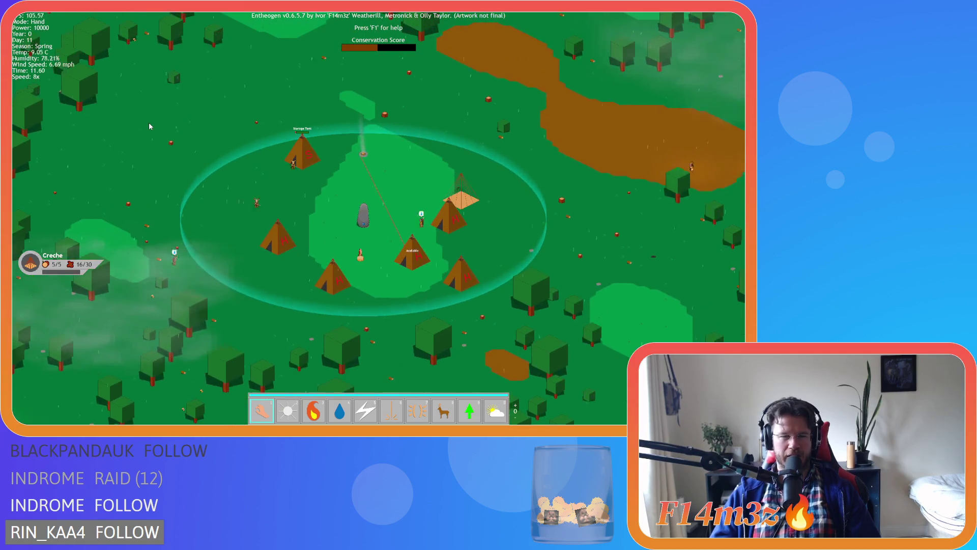
pyautogui.press('s')
pyautogui.press('a')
pyautogui.press('d')
pyautogui.press('d')
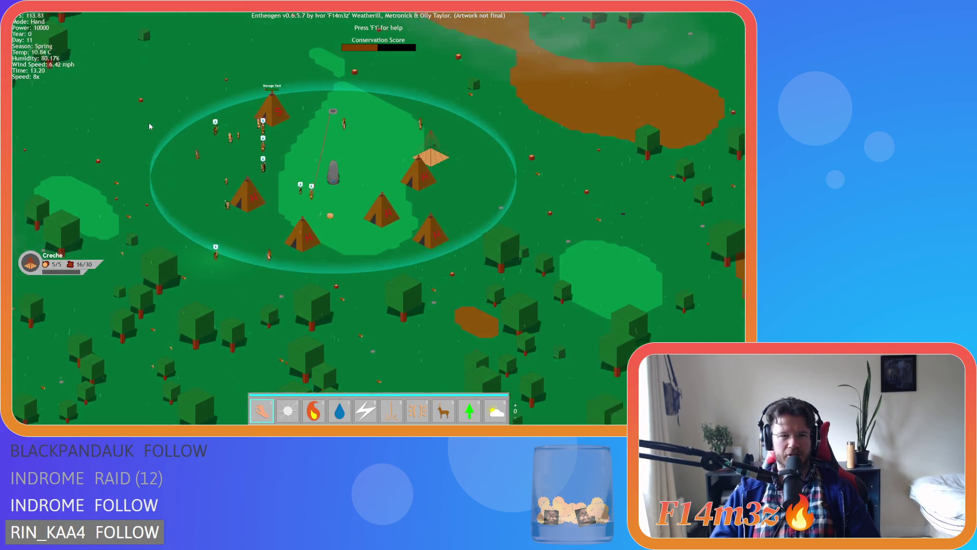
pyautogui.press('w')
pyautogui.press('d')
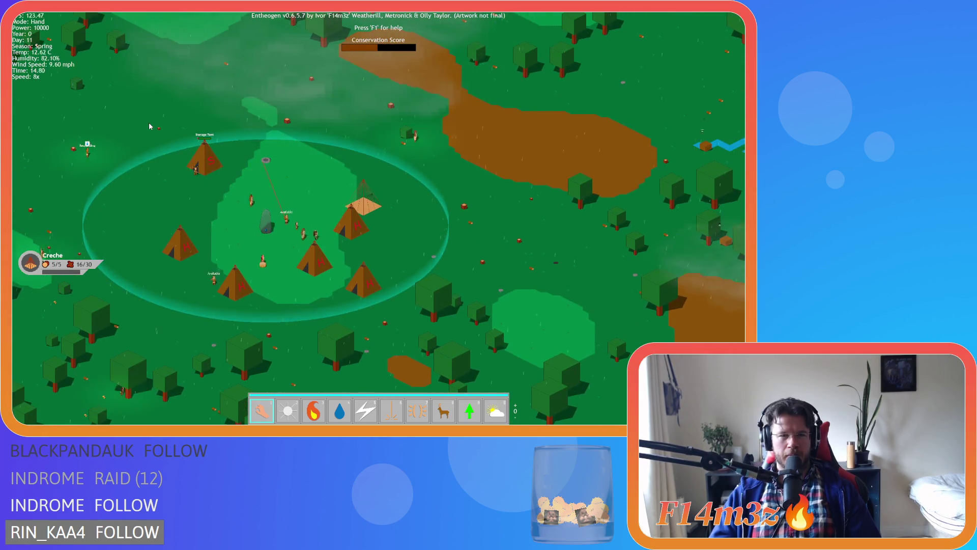
pyautogui.press('a')
pyautogui.press('s')
pyautogui.press('w')
pyautogui.press('d')
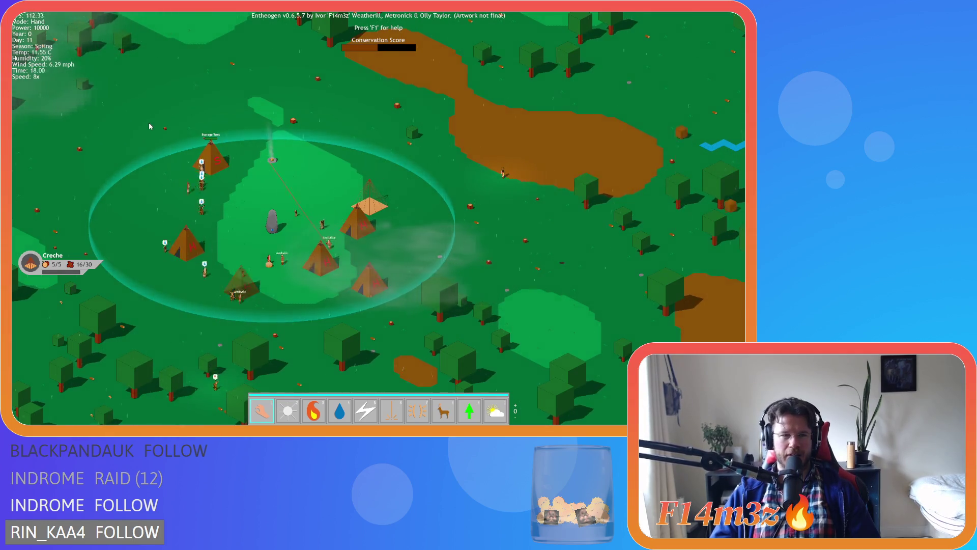
pyautogui.press('s')
pyautogui.press('a')
pyautogui.press('w')
pyautogui.press('d')
pyautogui.press('s')
pyautogui.press('a')
pyautogui.press('a')
pyautogui.press('w')
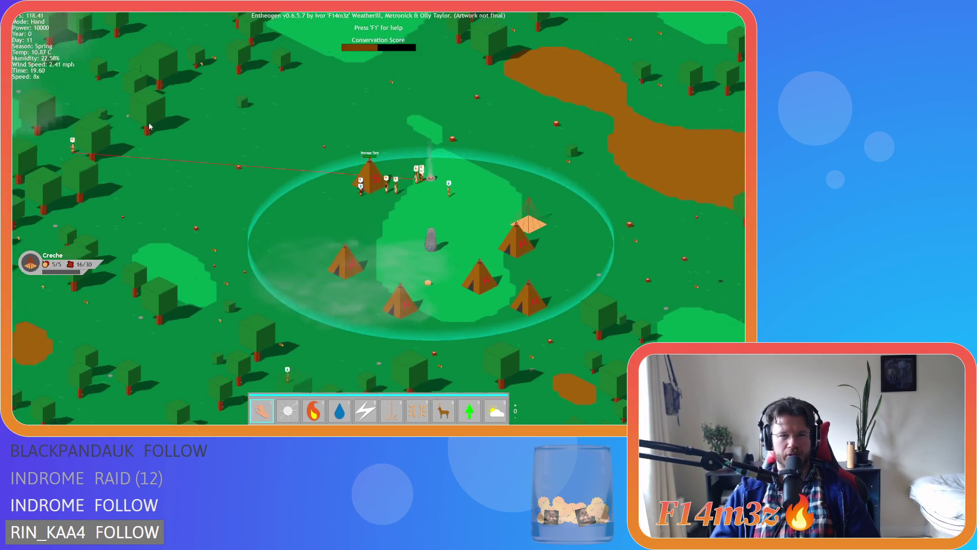
pyautogui.press('s')
pyautogui.press('a')
pyautogui.press('d')
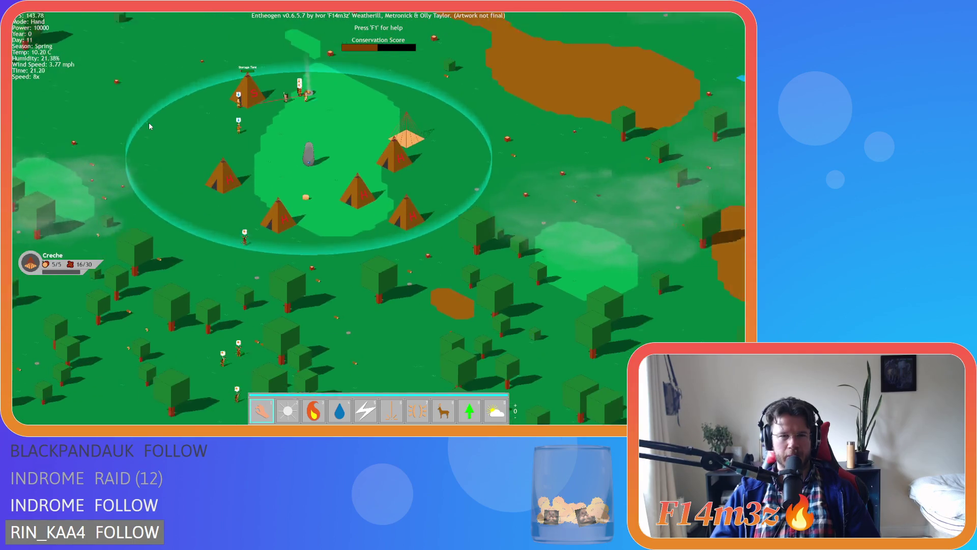
pyautogui.press('w')
pyautogui.press('a')
pyautogui.press('s')
pyautogui.press('d')
pyautogui.press('w')
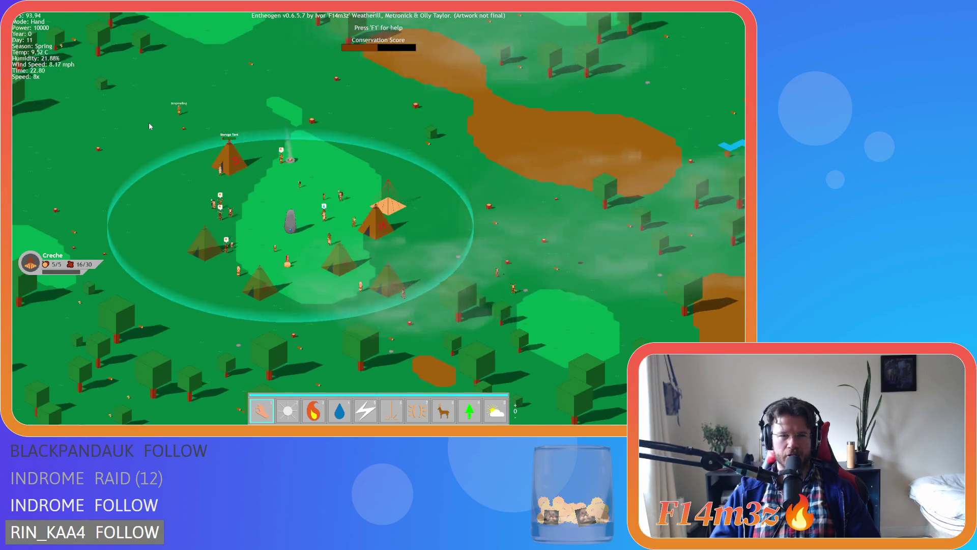
pyautogui.press('s')
pyautogui.press('a')
pyautogui.press('d')
pyautogui.press('a')
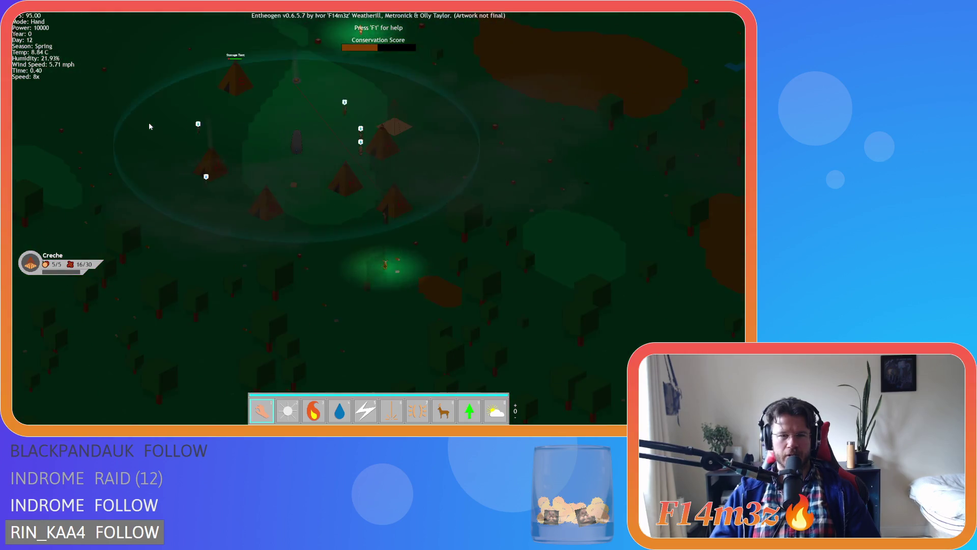
pyautogui.press('w')
pyautogui.press('d')
pyautogui.press('a')
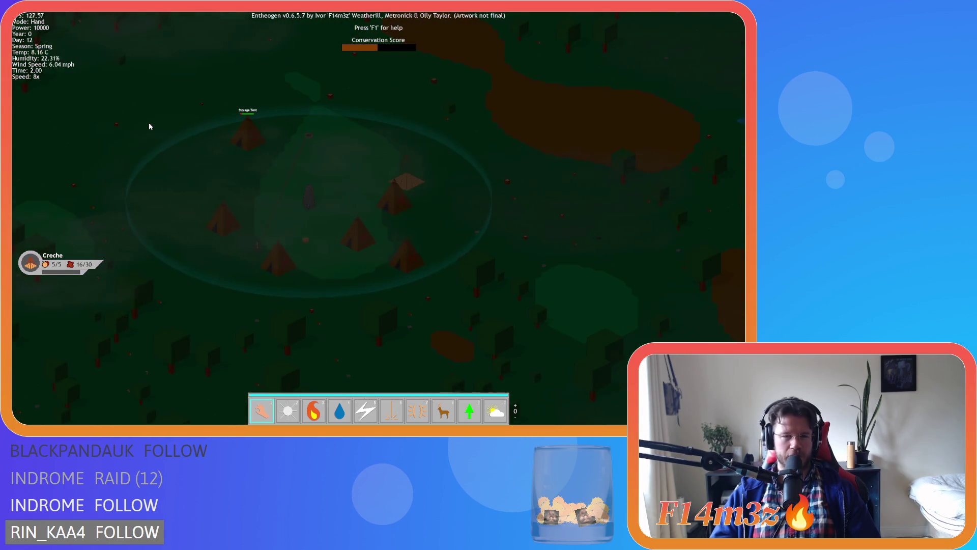
pyautogui.scroll(3, 150, 126)
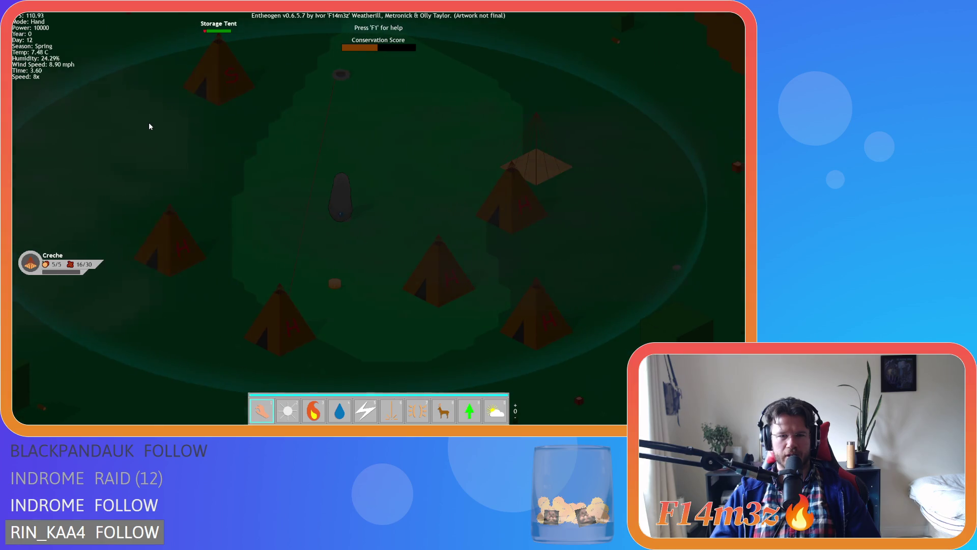
pyautogui.press('a')
pyautogui.press('d')
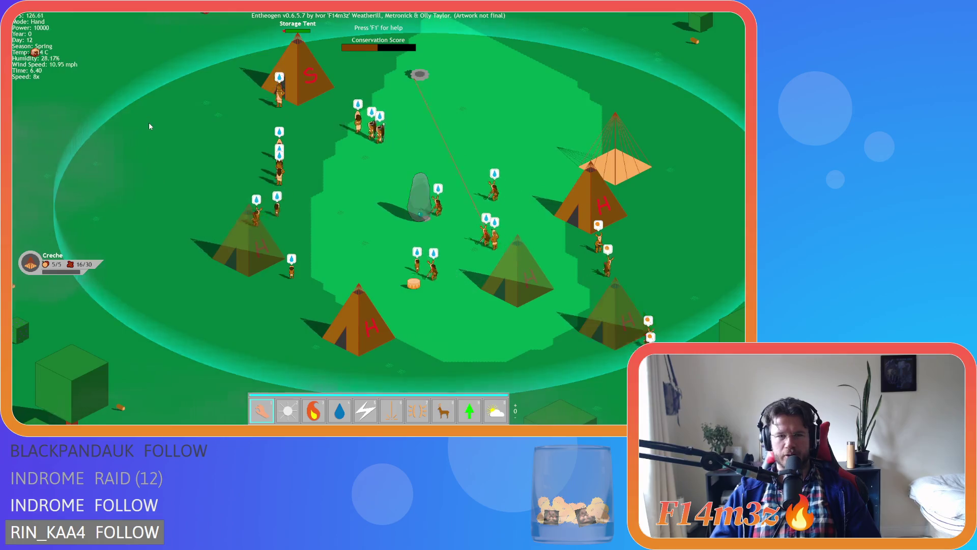
pyautogui.press('d')
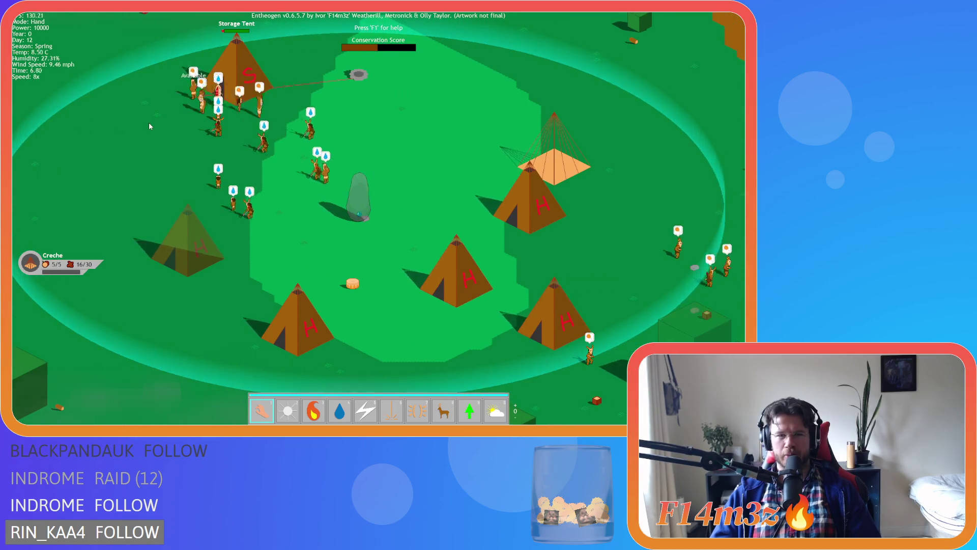
pyautogui.scroll(-5, 150, 126)
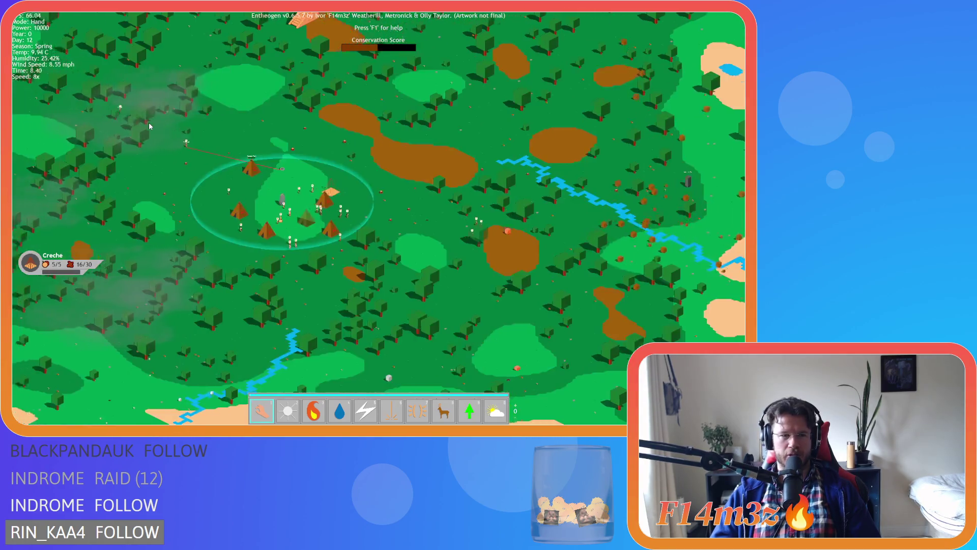
pyautogui.press('a')
pyautogui.press('w')
pyautogui.press('s')
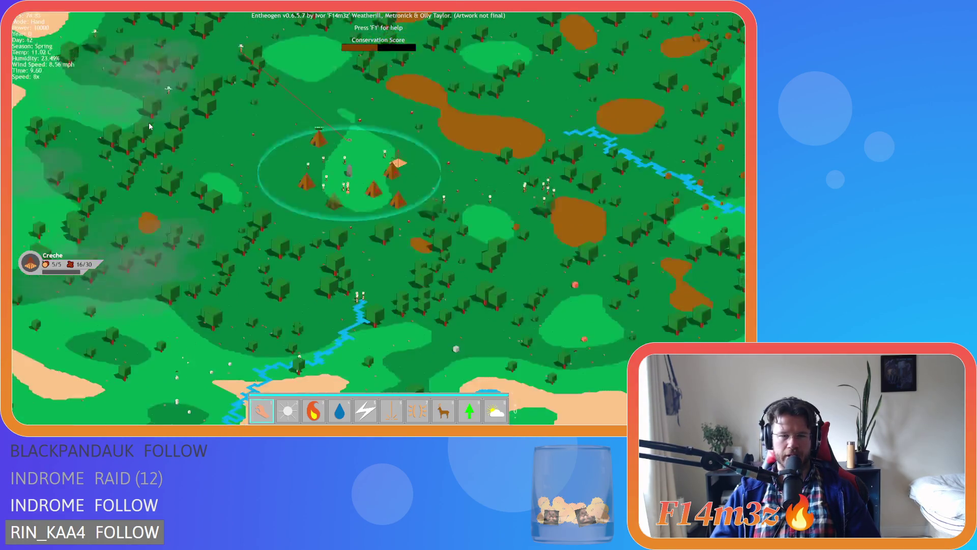
pyautogui.scroll(5, 151, 127)
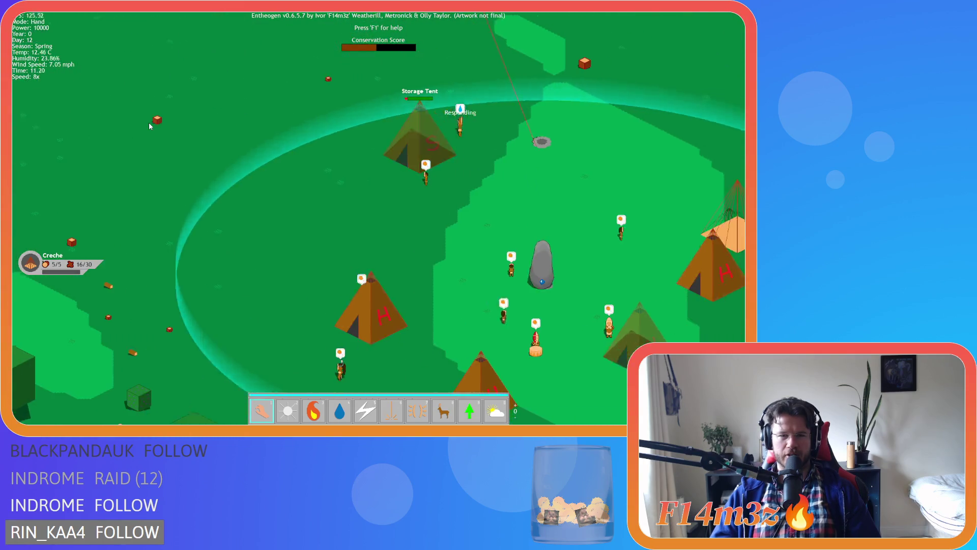
pyautogui.scroll(-8, 149, 127)
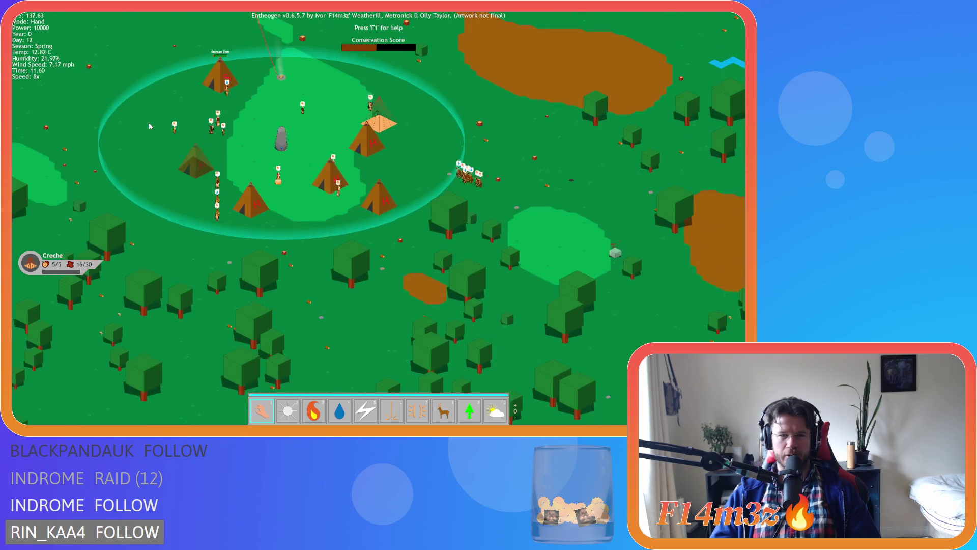
pyautogui.scroll(3, 148, 122)
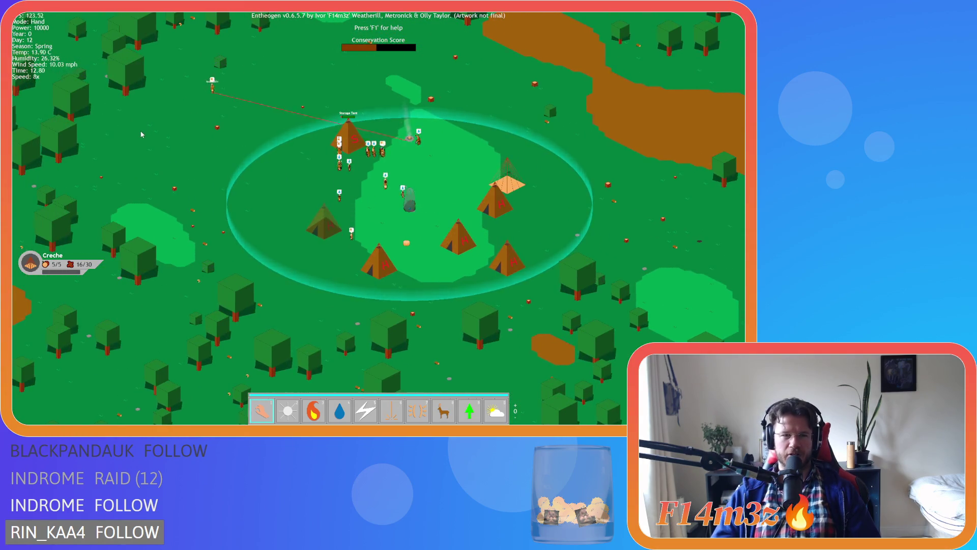
pyautogui.scroll(5, 143, 133)
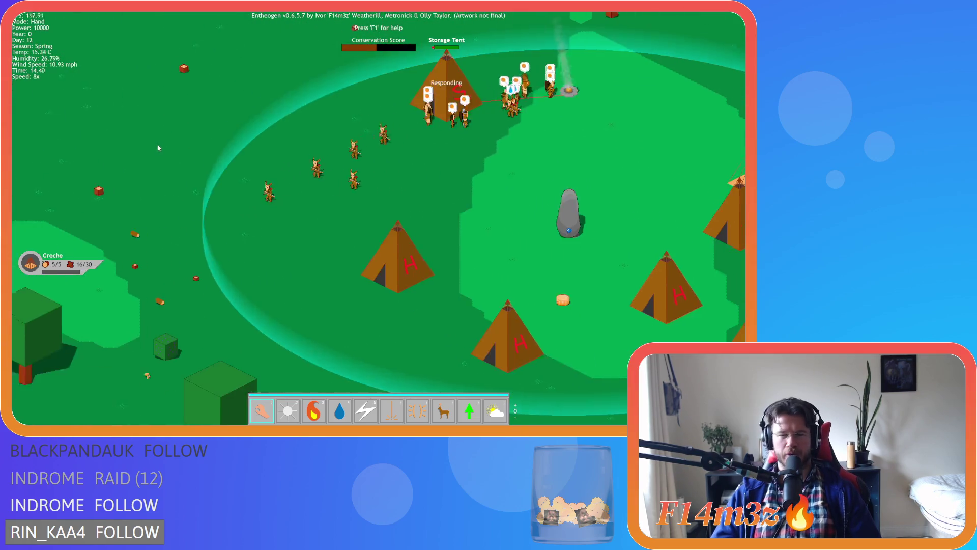
pyautogui.scroll(-6, 158, 143)
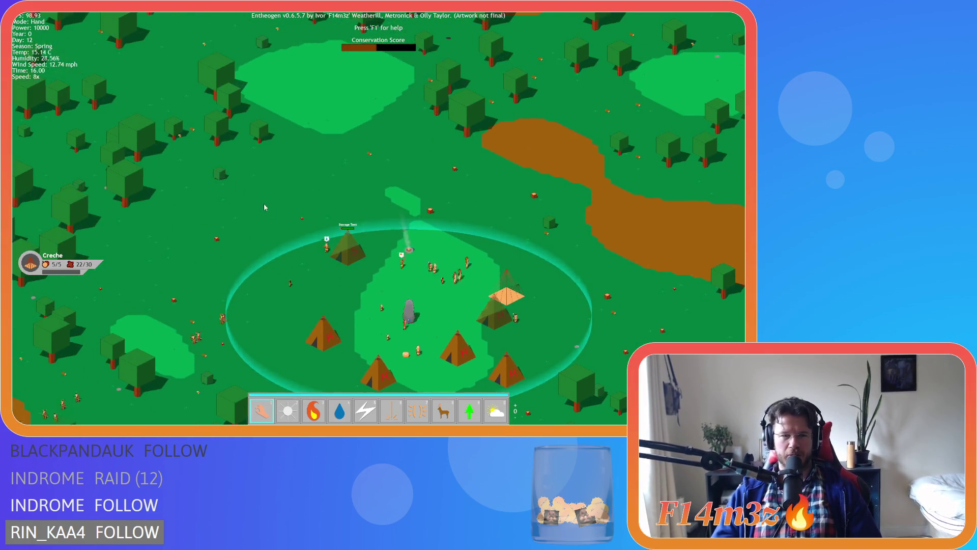
pyautogui.scroll(5, 264, 207)
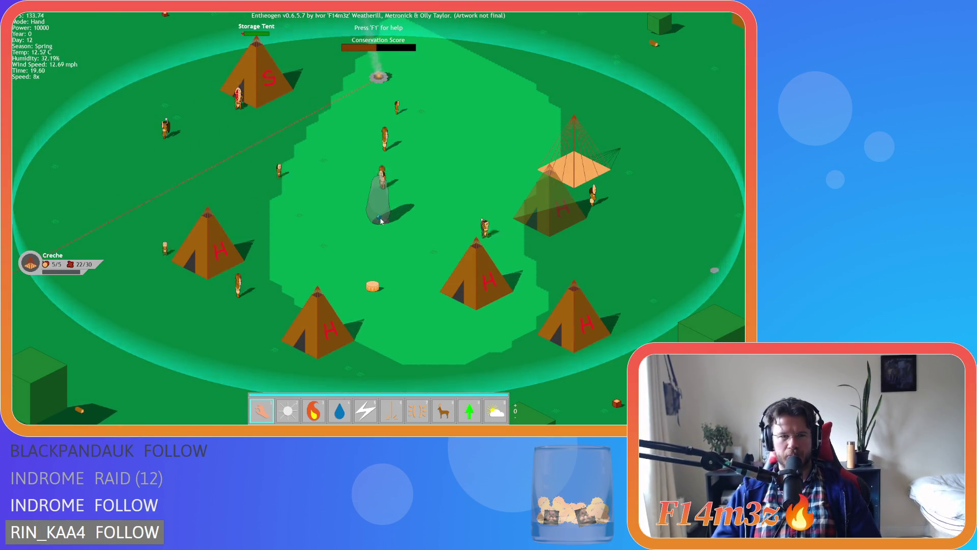
pyautogui.scroll(-3, 367, 219)
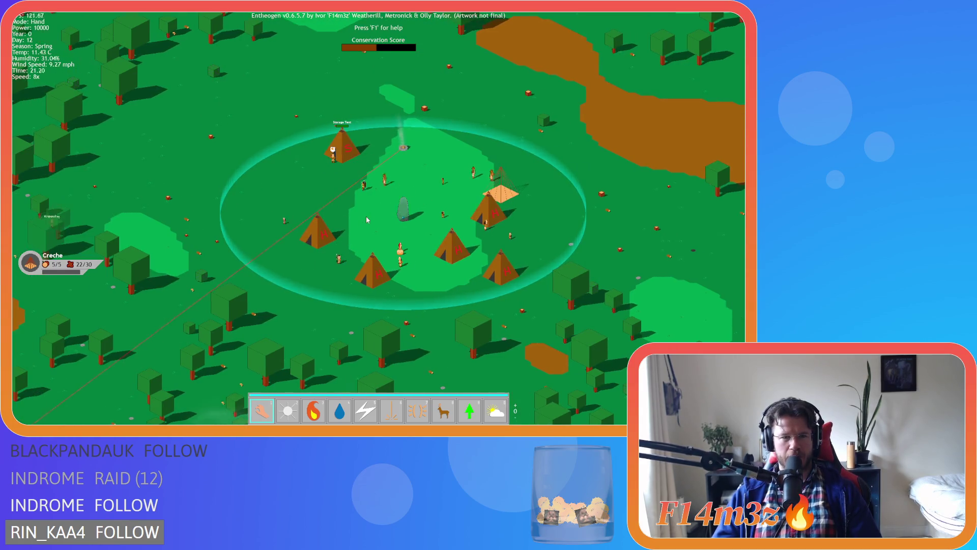
pyautogui.press('s')
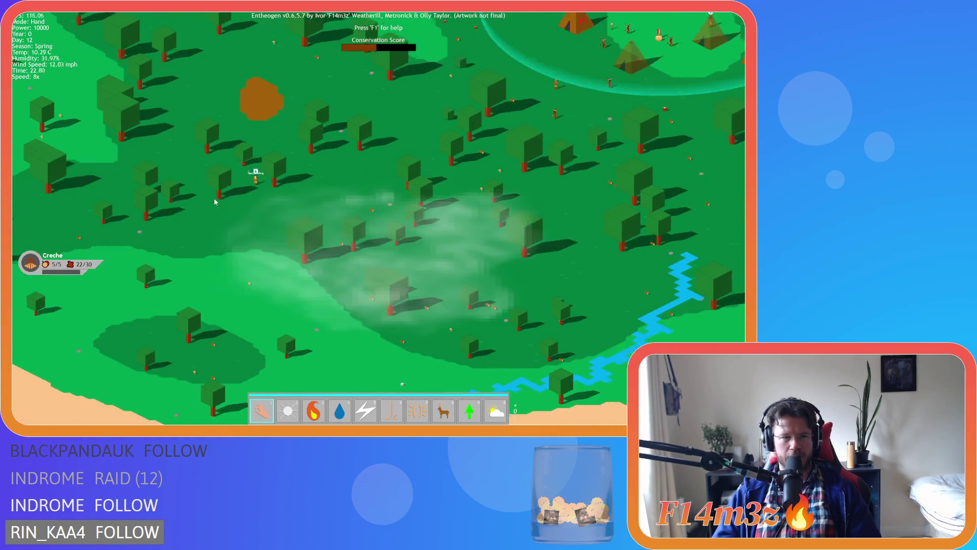
pyautogui.press('w')
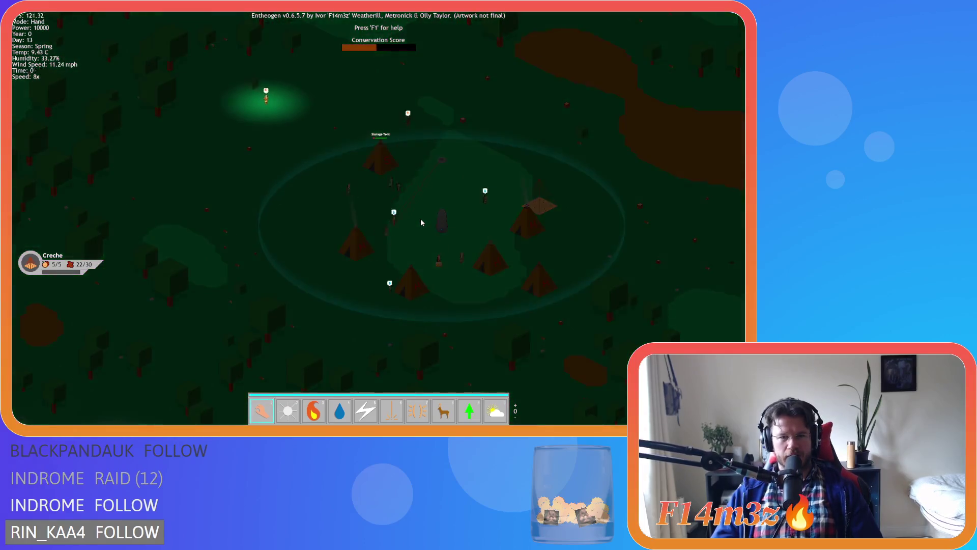
pyautogui.scroll(3, 420, 218)
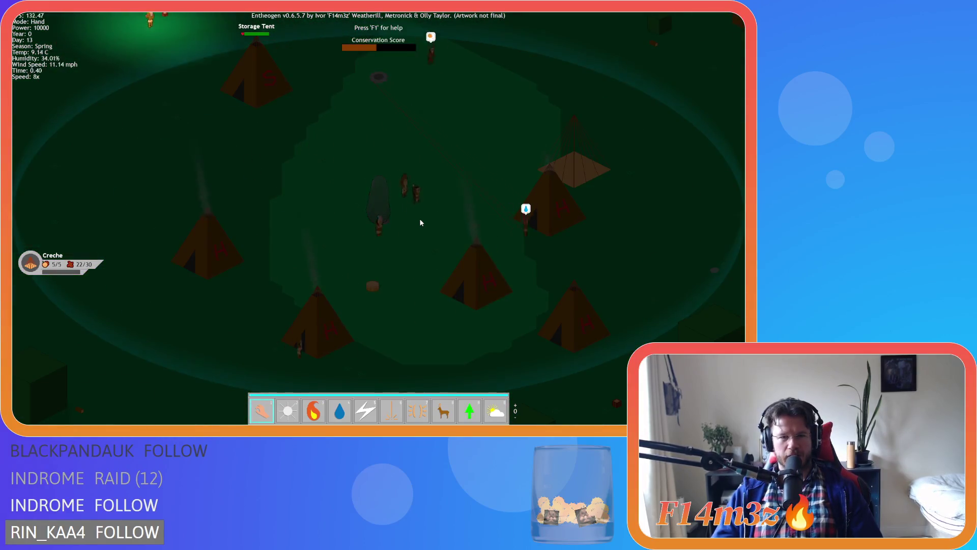
pyautogui.scroll(-3, 419, 218)
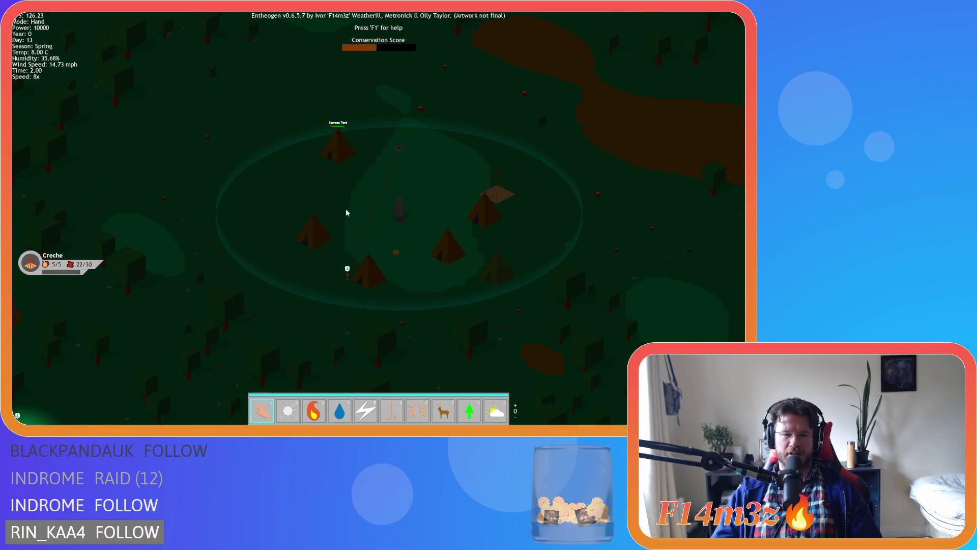
pyautogui.press('s')
pyautogui.press('w')
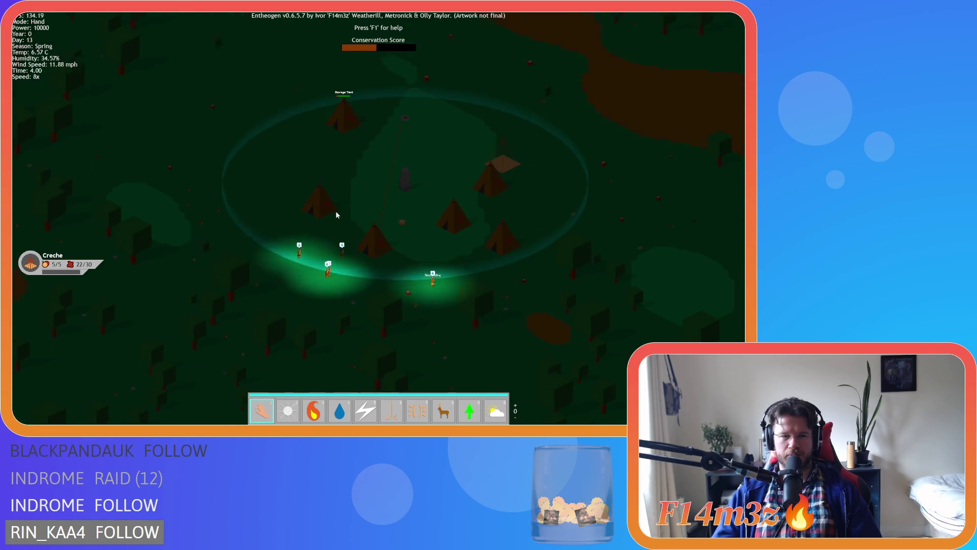
pyautogui.press('s')
pyautogui.press('w')
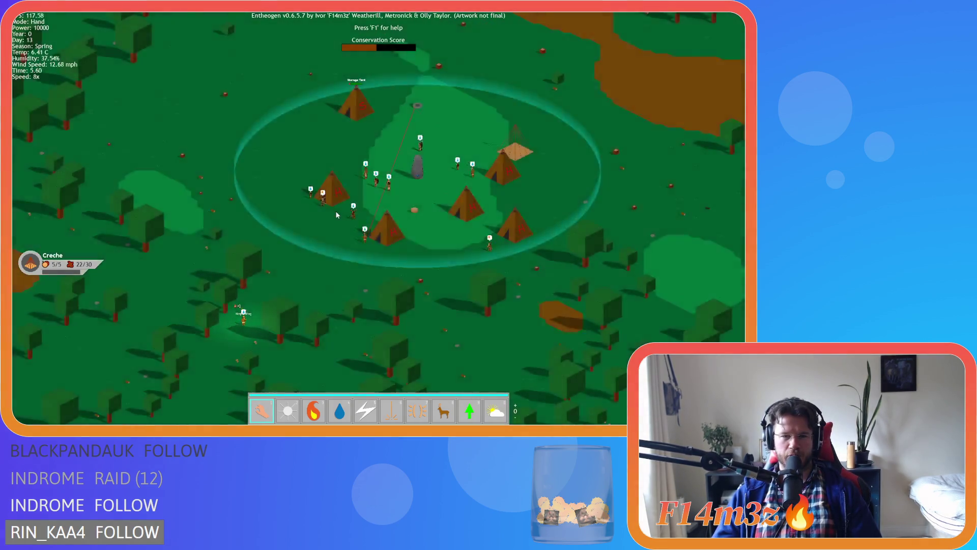
pyautogui.scroll(3, 337, 215)
pyautogui.press('s')
pyautogui.press('d')
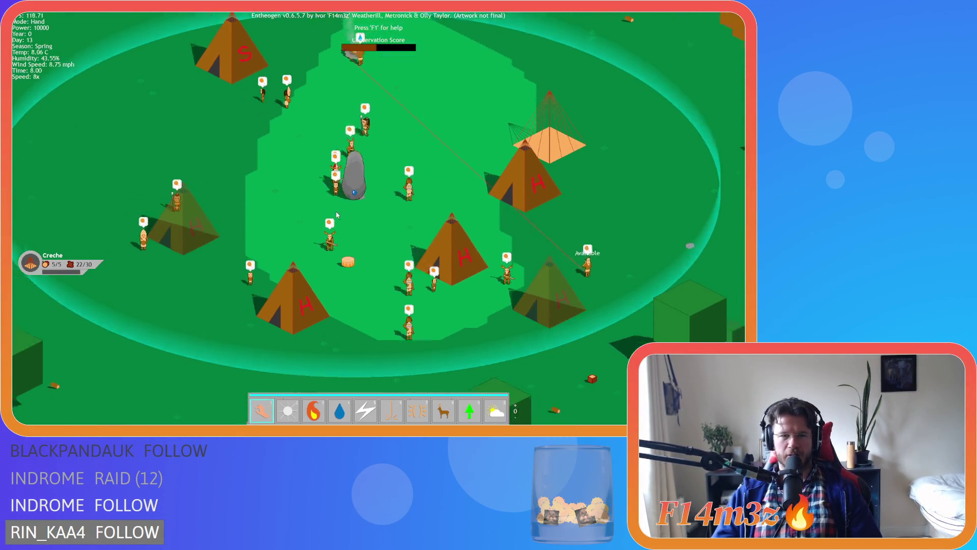
pyautogui.scroll(-3, 336, 215)
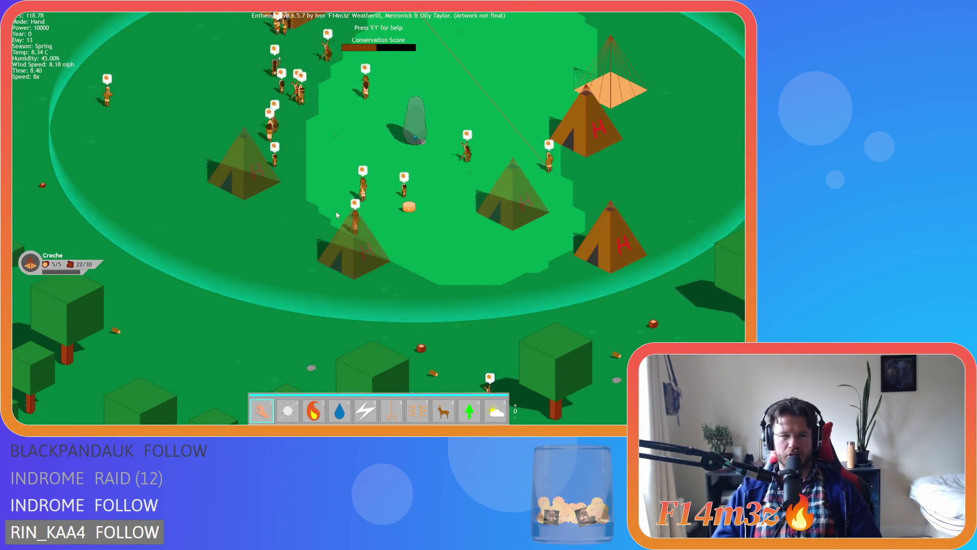
pyautogui.scroll(3, 336, 215)
pyautogui.press('a')
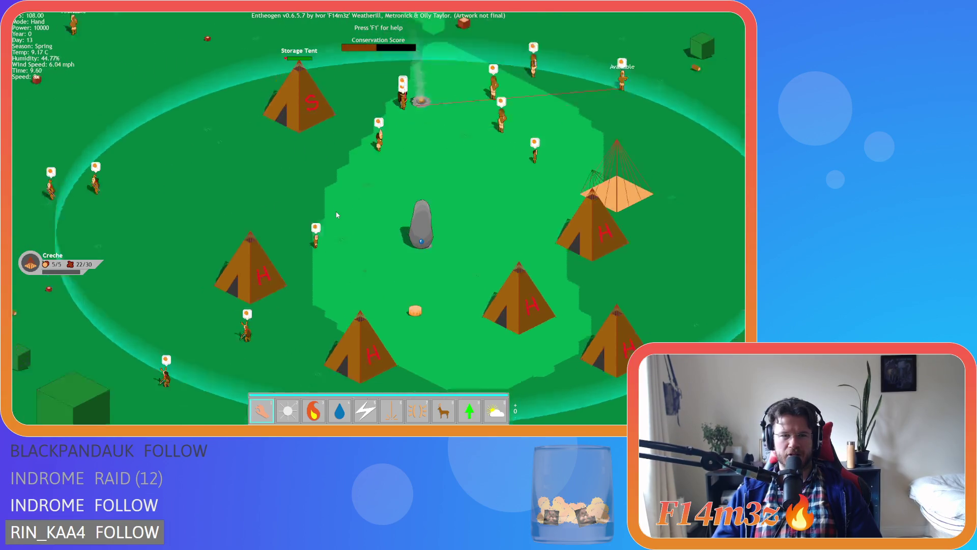
pyautogui.scroll(-5, 337, 214)
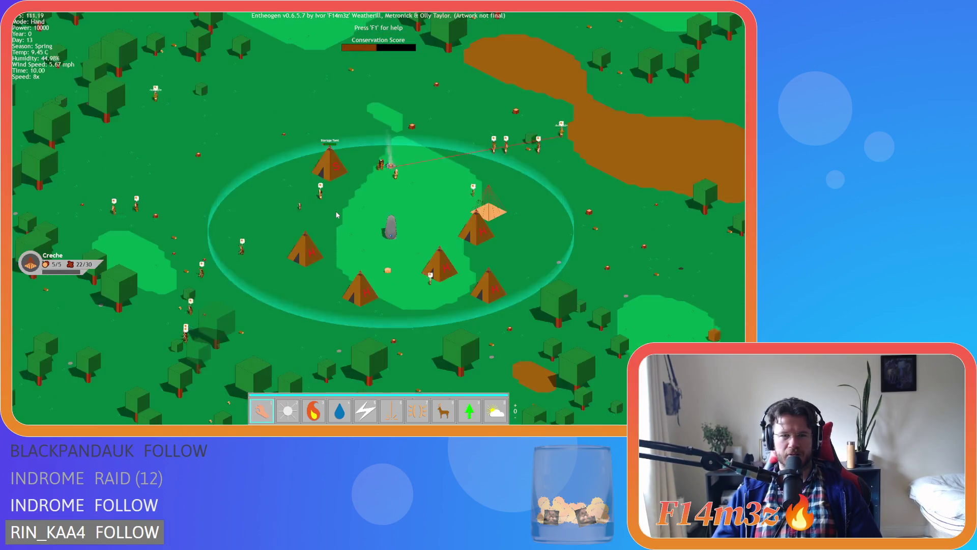
pyautogui.press('d')
pyautogui.press('s')
pyautogui.press('a')
pyautogui.press('a')
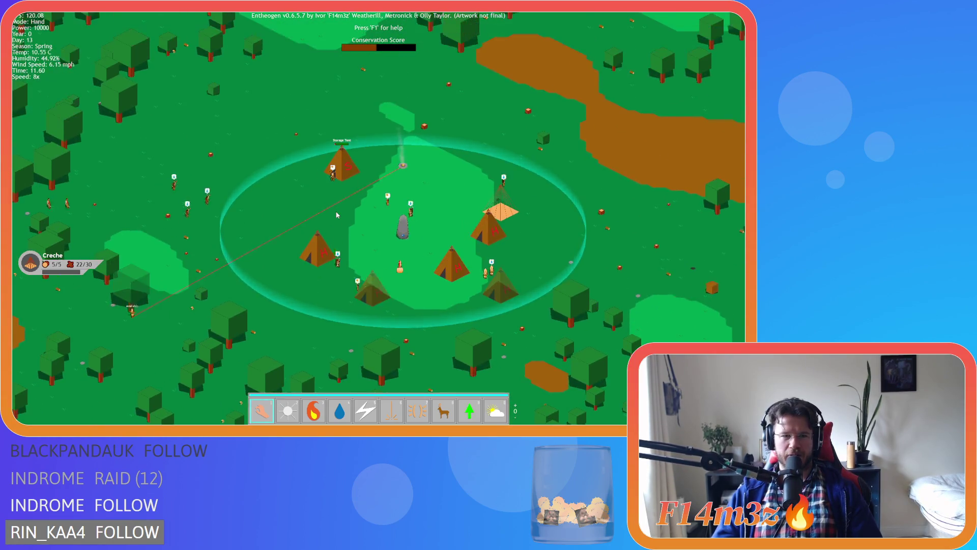
pyautogui.press('s')
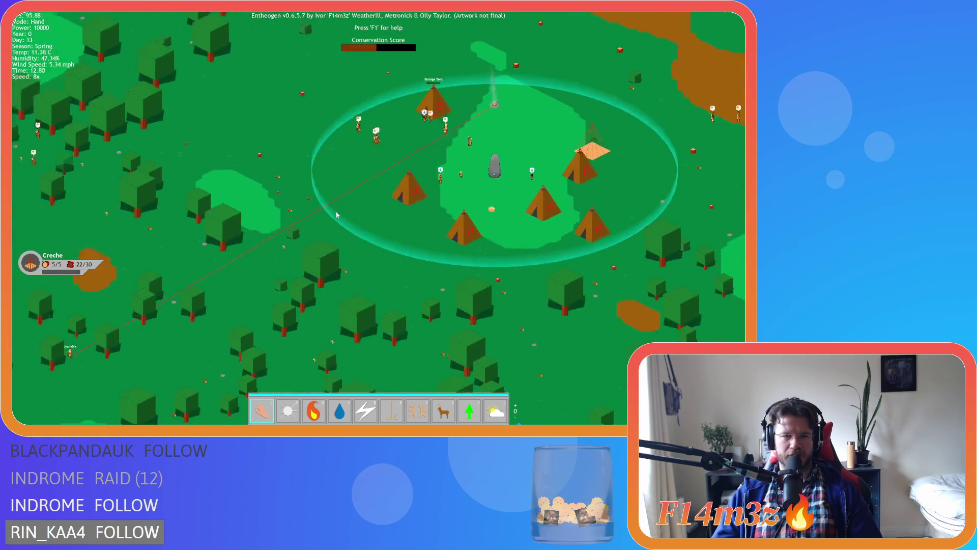
pyautogui.scroll(-3, 337, 215)
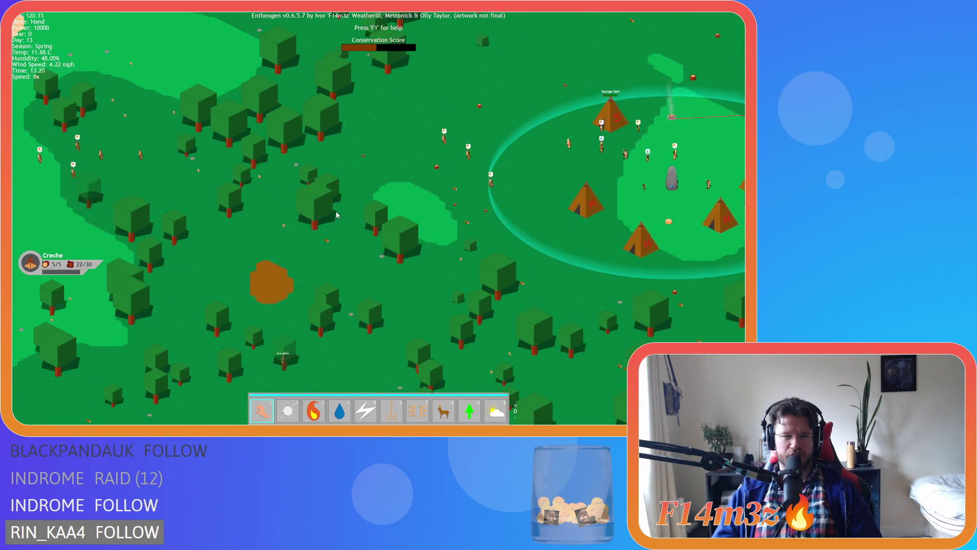
pyautogui.scroll(3, 336, 214)
pyautogui.press('d')
pyautogui.press('w')
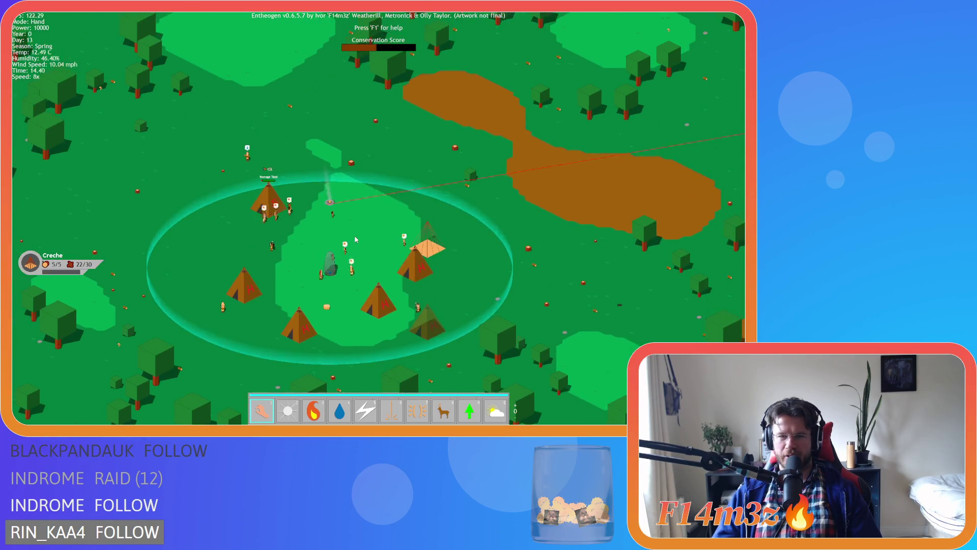
pyautogui.press('s')
pyautogui.press('a')
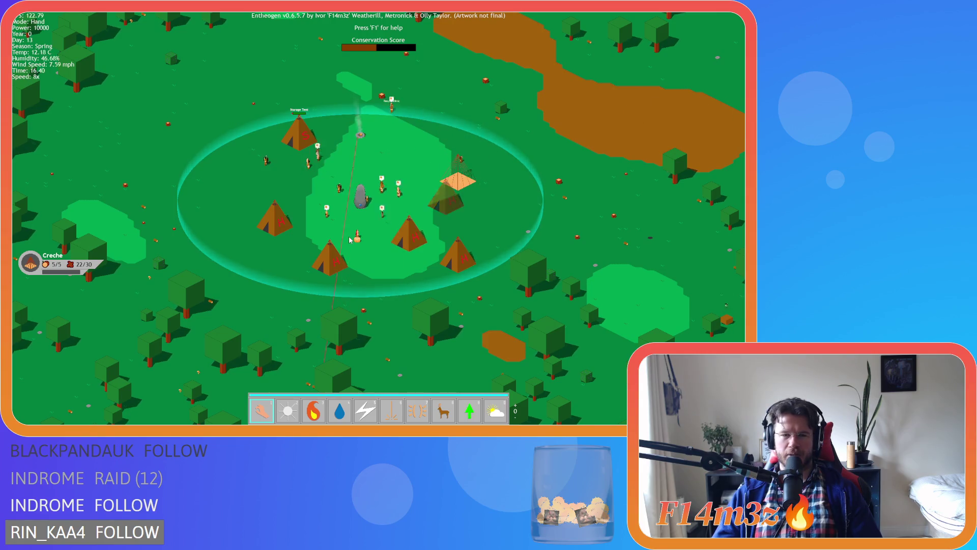
pyautogui.scroll(-1, 349, 239)
pyautogui.scroll(5, 349, 239)
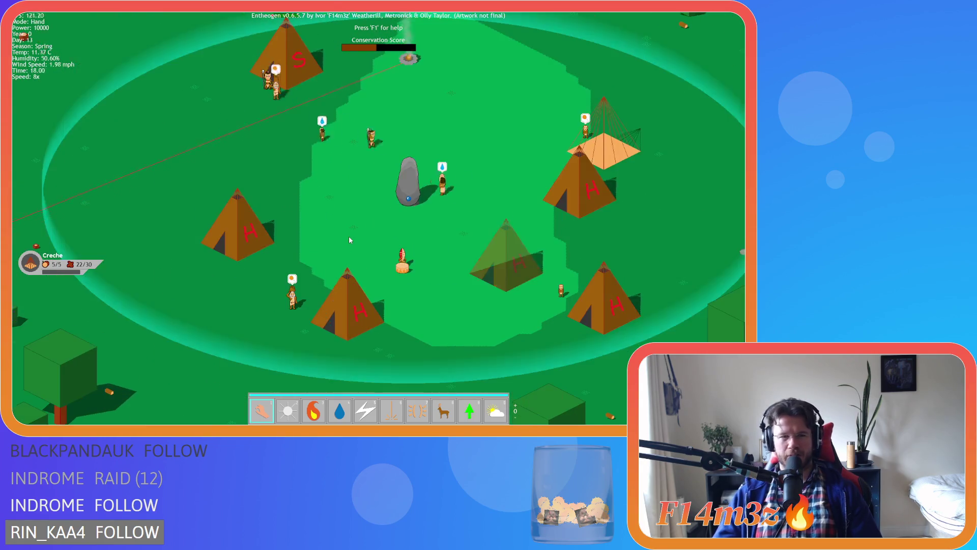
pyautogui.press('d')
pyautogui.press('w')
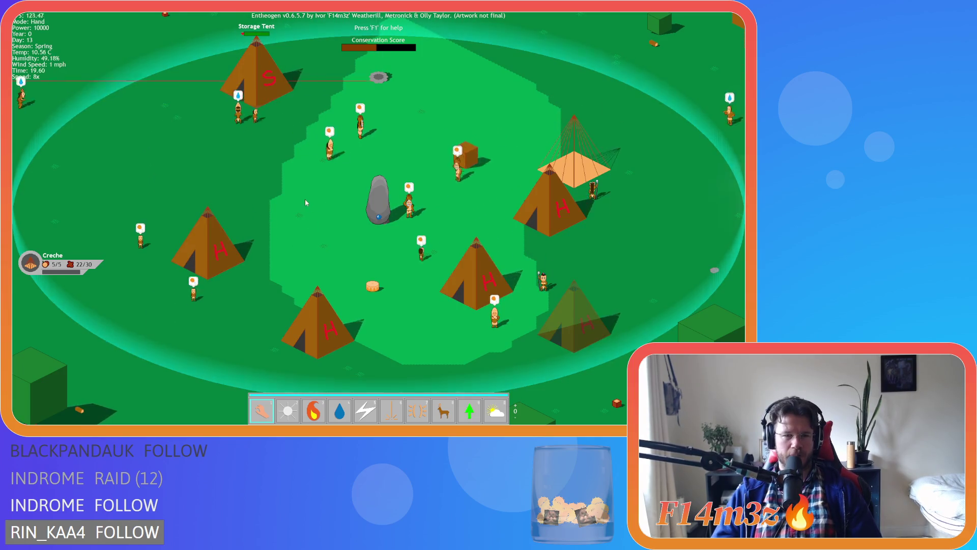
pyautogui.press('a')
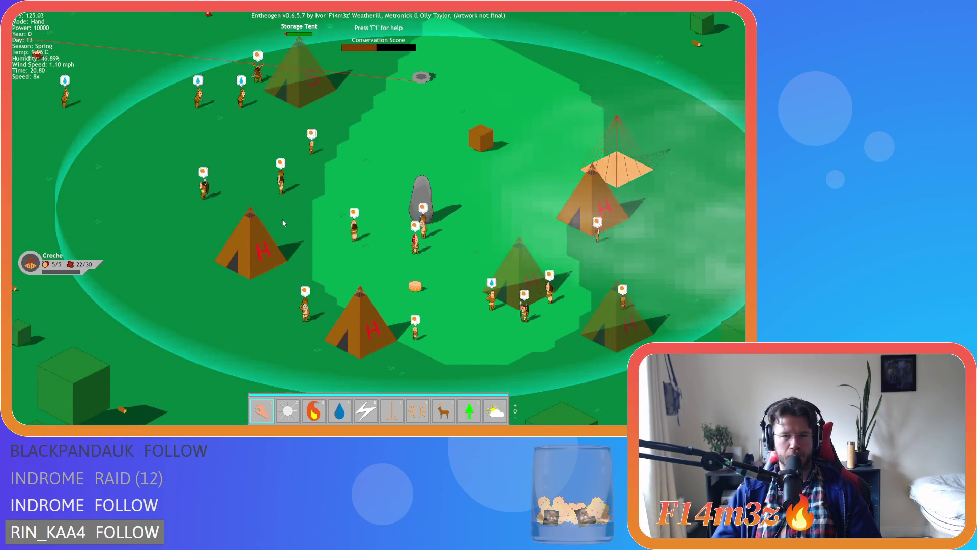
pyautogui.press('d')
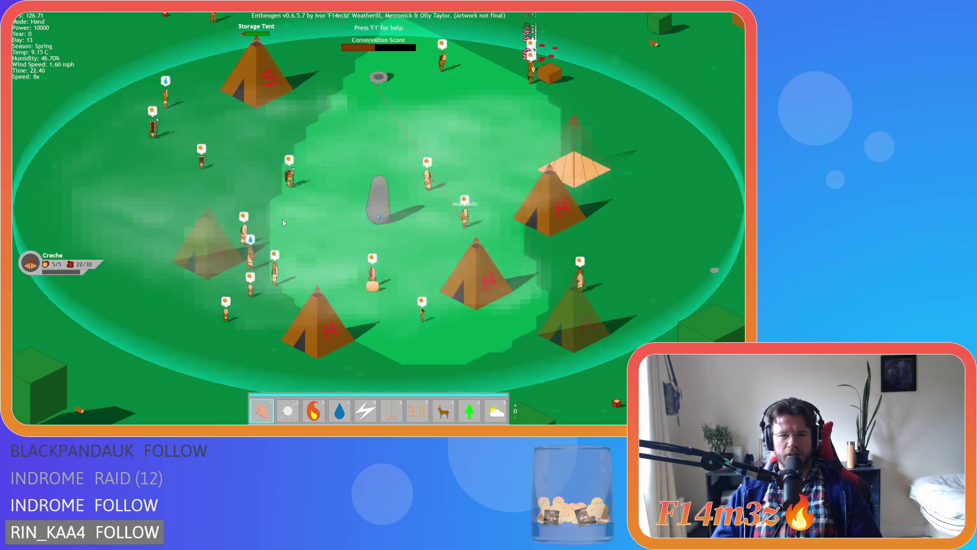
pyautogui.scroll(-10, 284, 223)
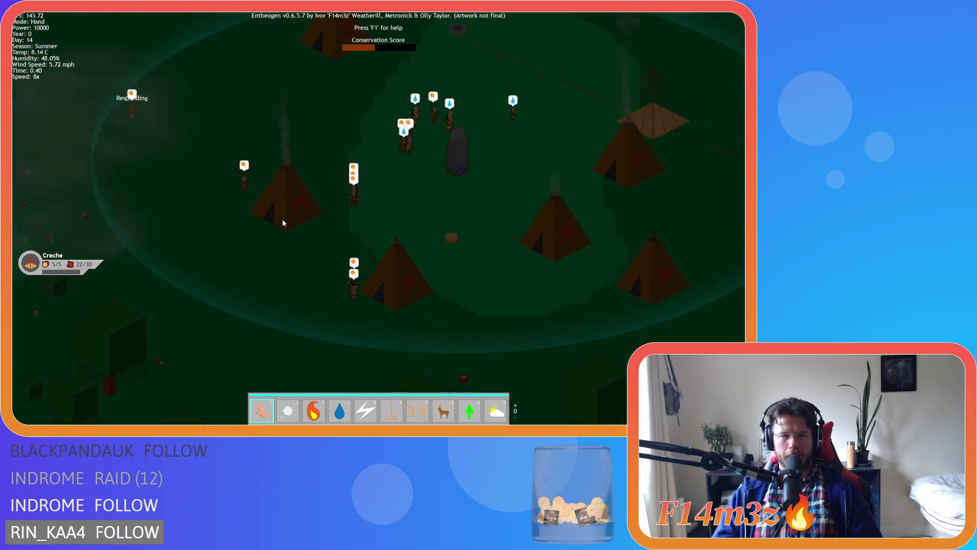
pyautogui.press('s')
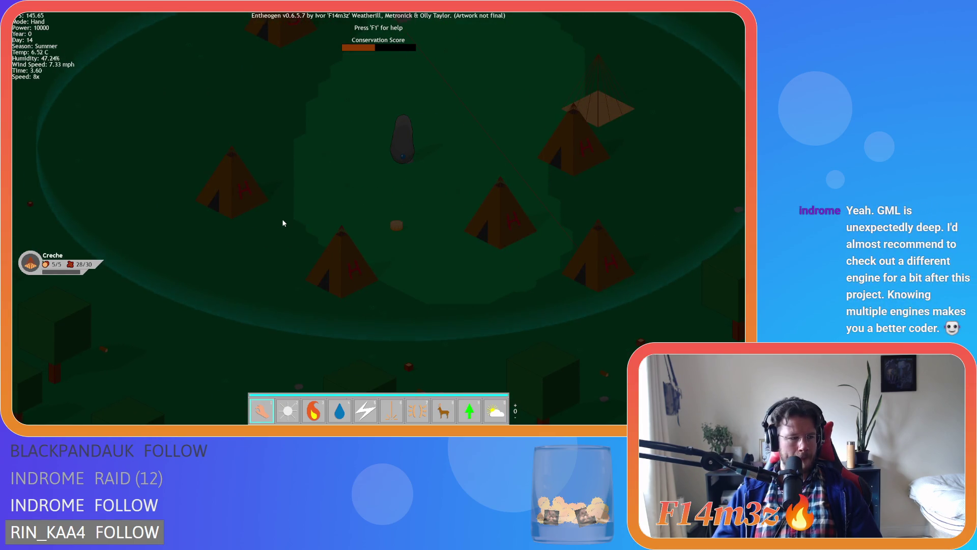
# Step: Pan east toward the village's east tents and zoom in and out on the villagers
pyautogui.press('d')
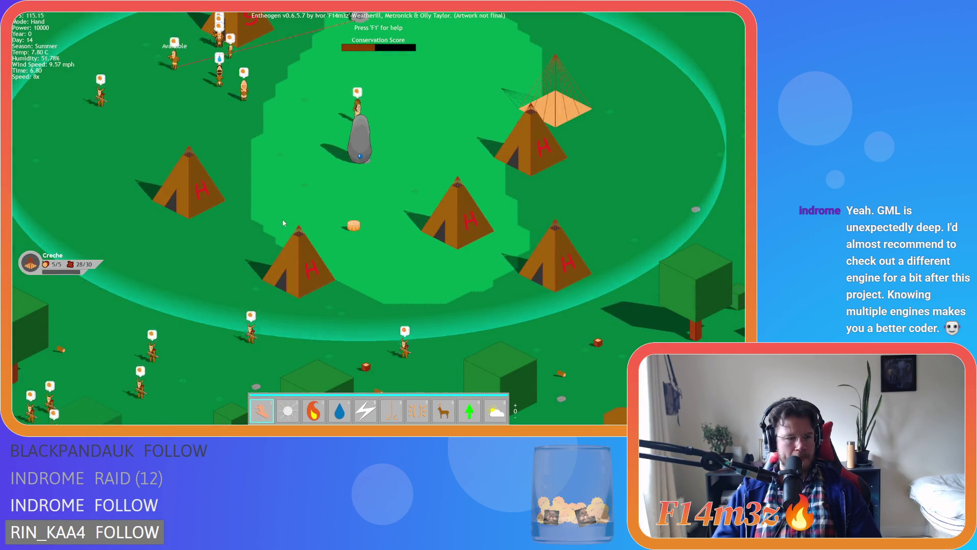
pyautogui.press('d')
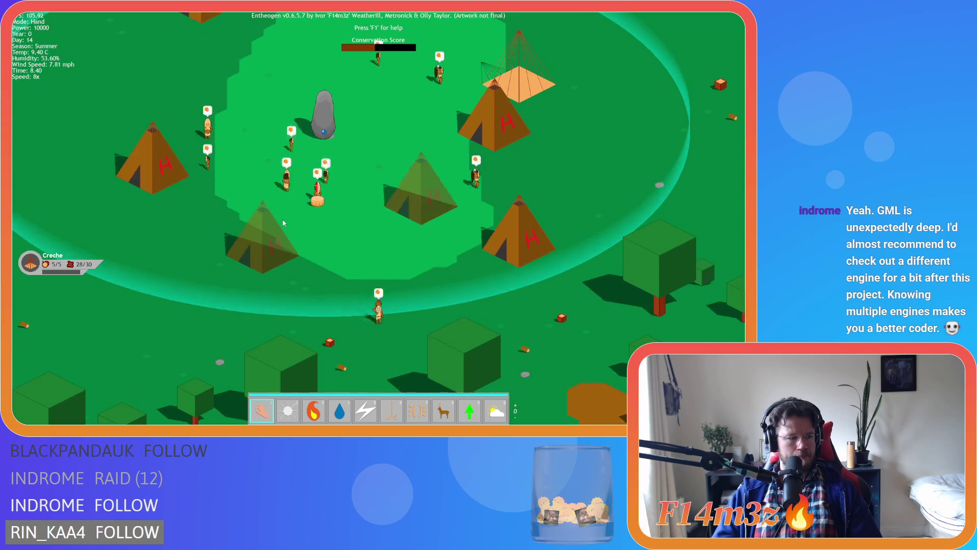
pyautogui.press('w')
pyautogui.scroll(-5, 284, 223)
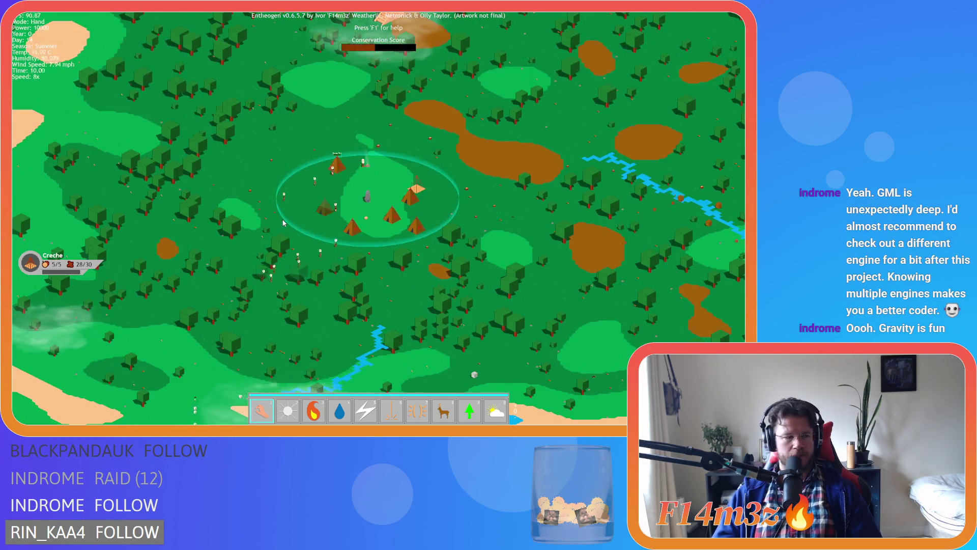
pyautogui.scroll(2, 284, 223)
pyautogui.scroll(5, 284, 223)
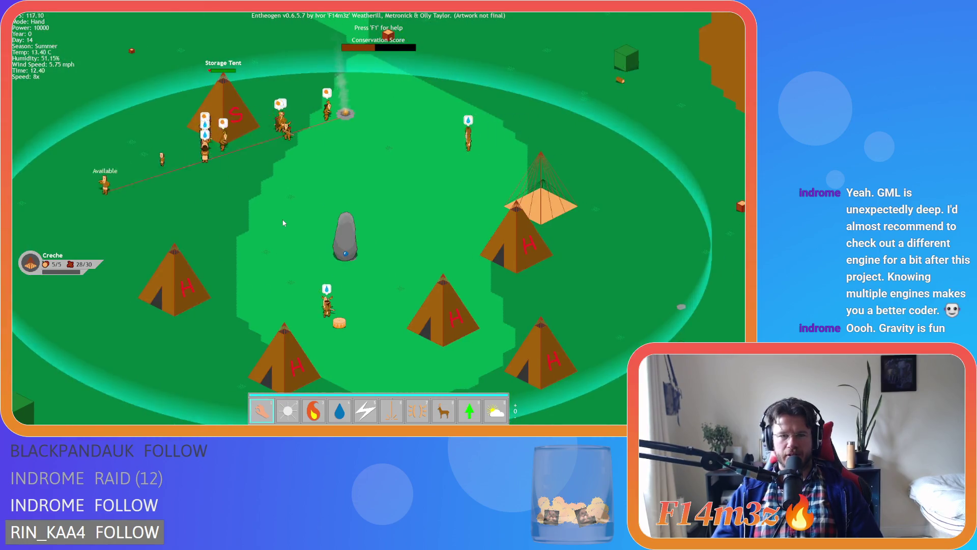
pyautogui.scroll(-5, 284, 223)
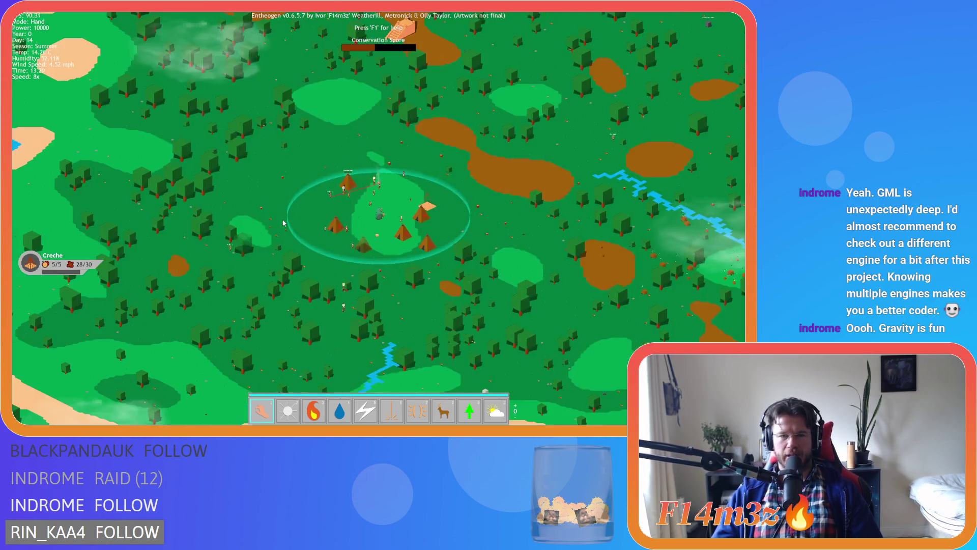
pyautogui.scroll(1, 283, 223)
pyautogui.scroll(5, 283, 223)
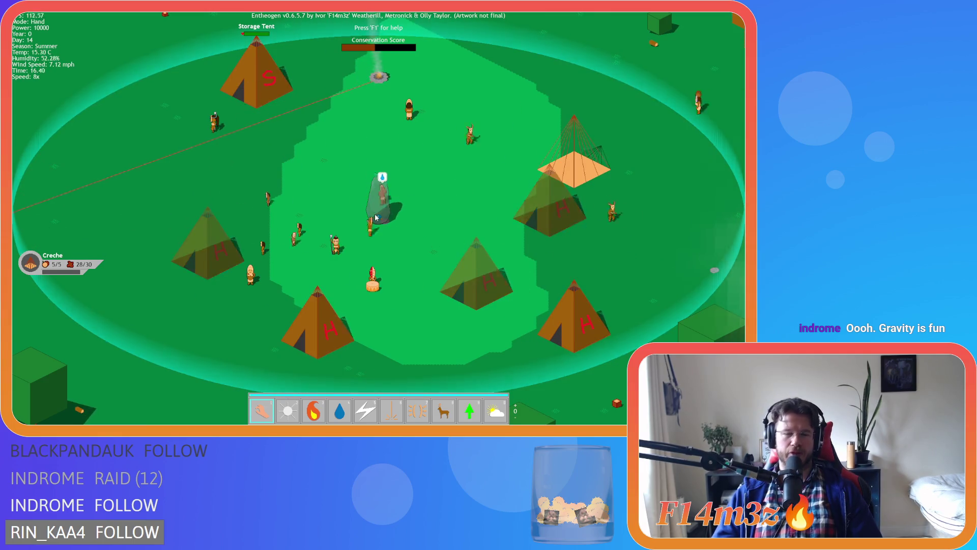
pyautogui.scroll(-5, 375, 217)
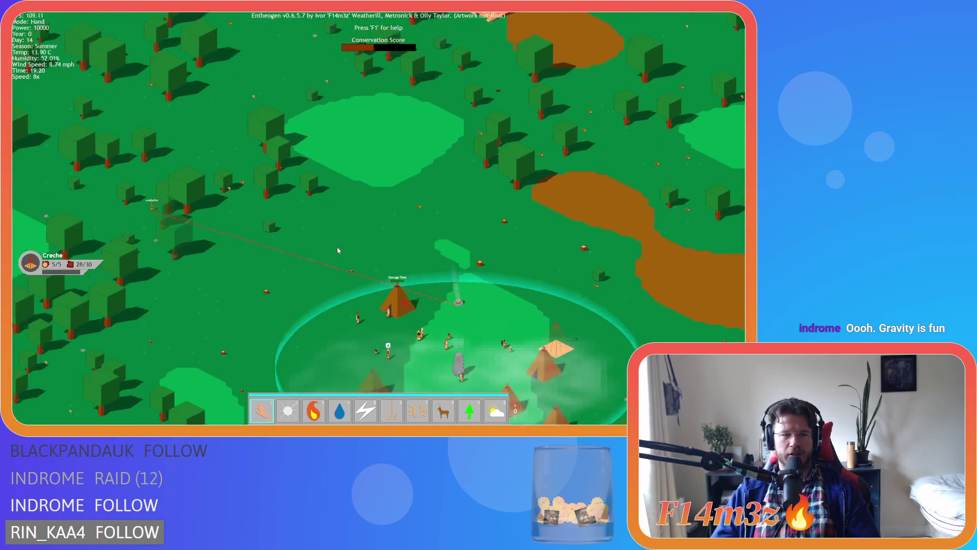
# Step: Survey the lakes to the west, the village at night and the forest south of it
pyautogui.press('a')
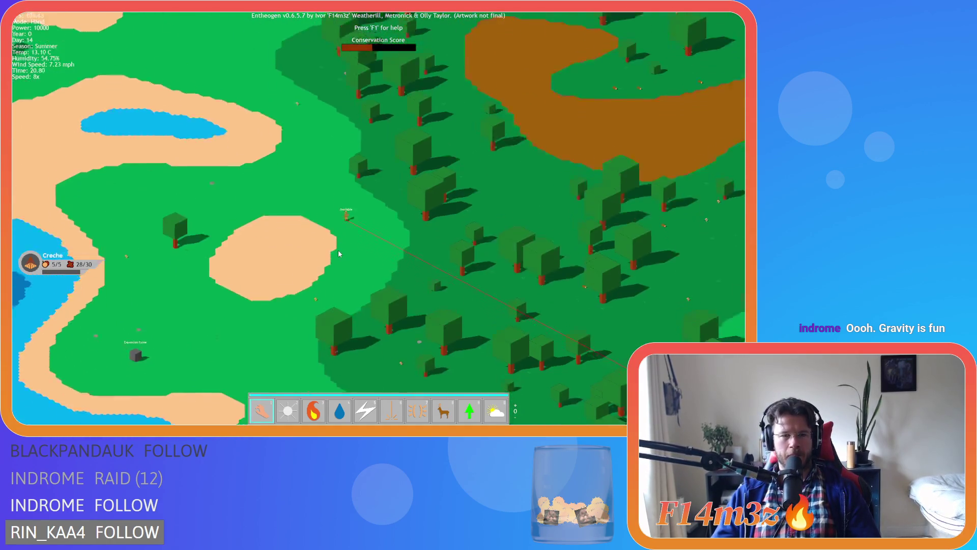
pyautogui.press('d')
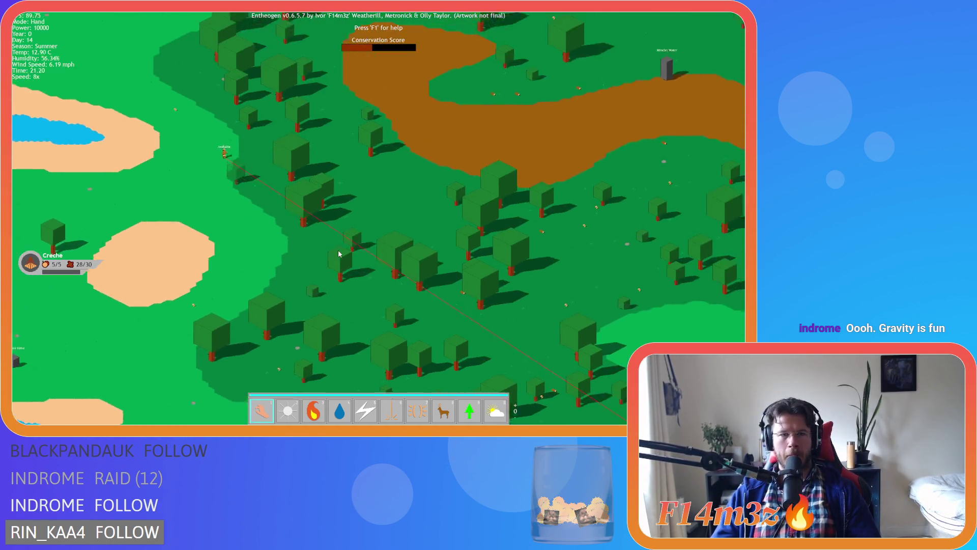
pyautogui.scroll(5, 338, 253)
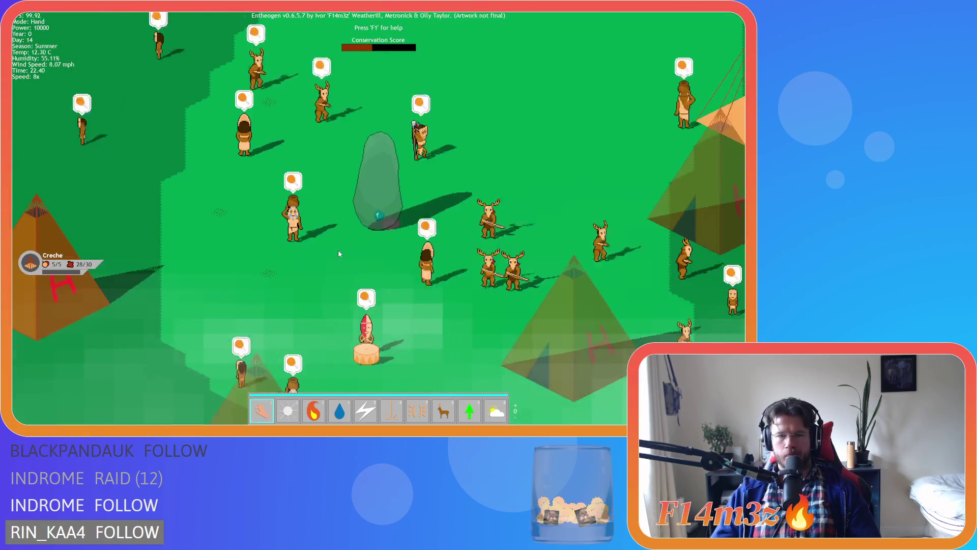
pyautogui.scroll(-5, 338, 254)
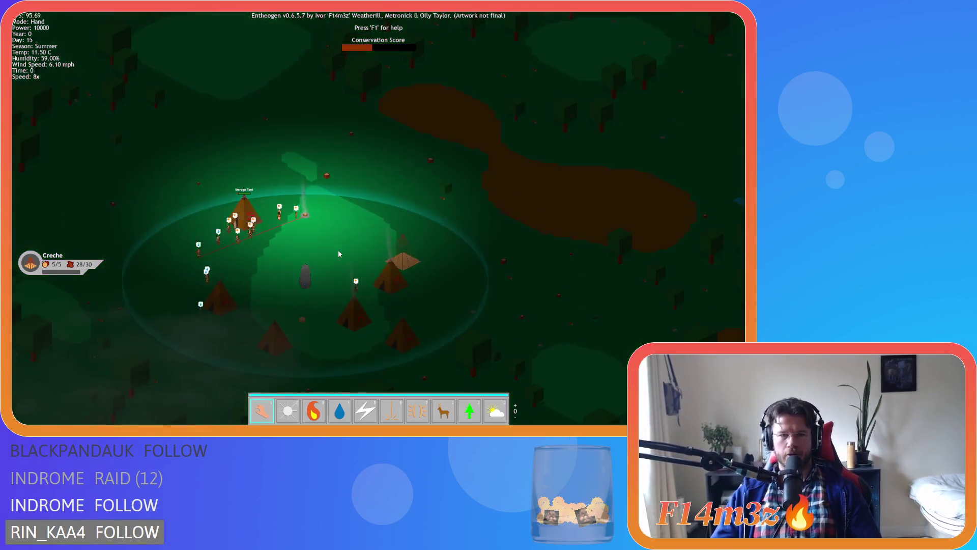
pyautogui.press('s')
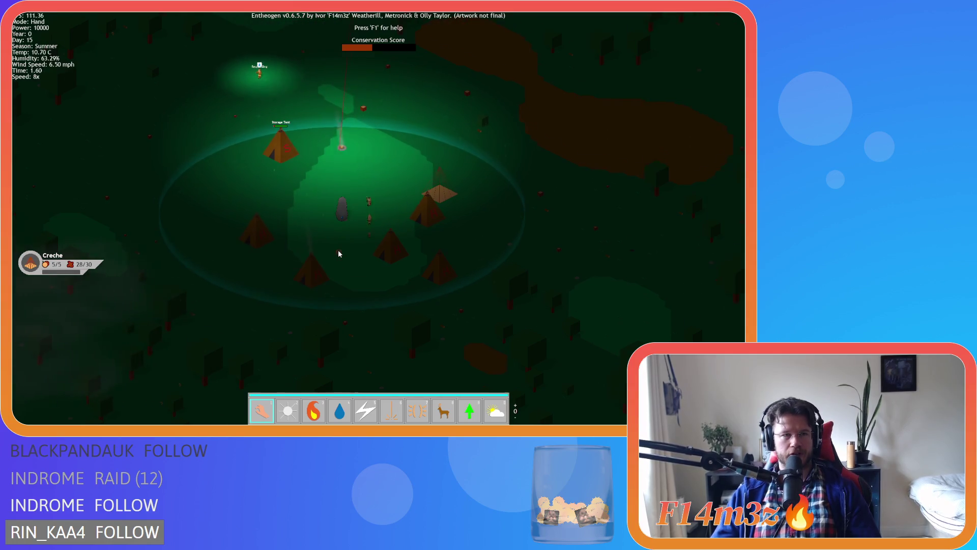
pyautogui.press('w')
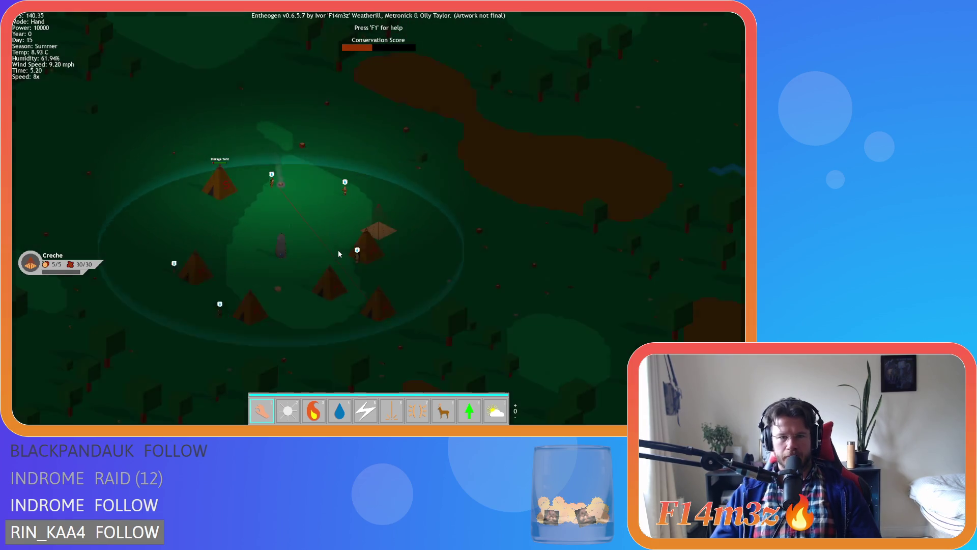
pyautogui.scroll(5, 338, 253)
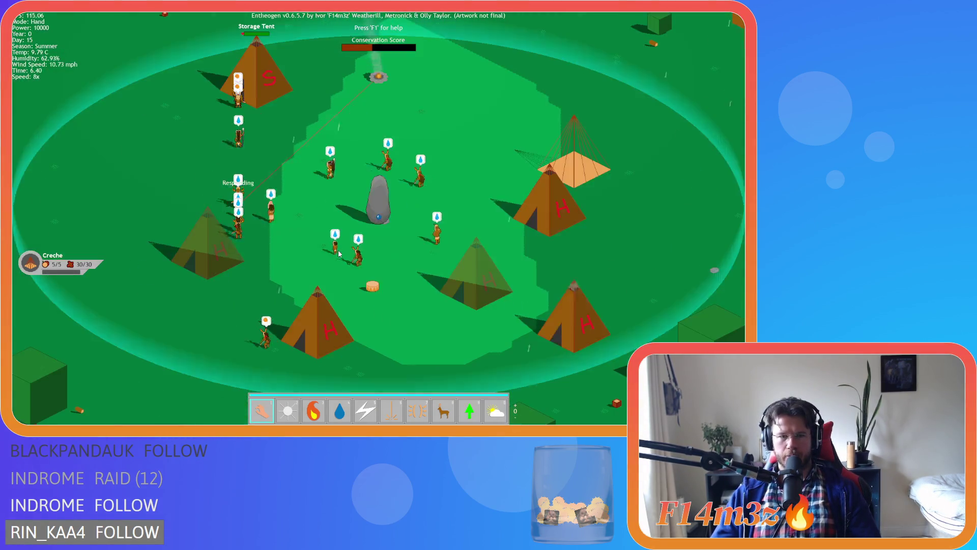
pyautogui.scroll(-8, 338, 253)
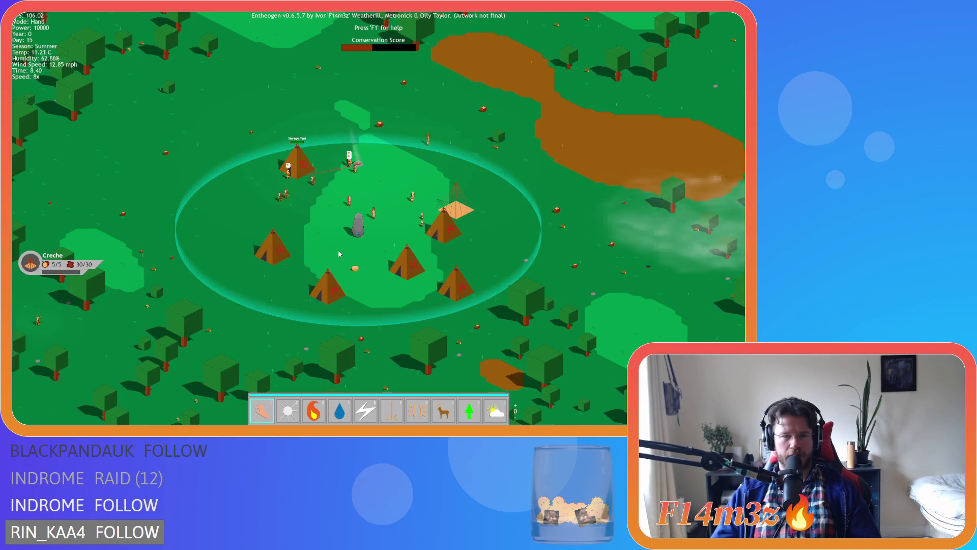
pyautogui.press('s')
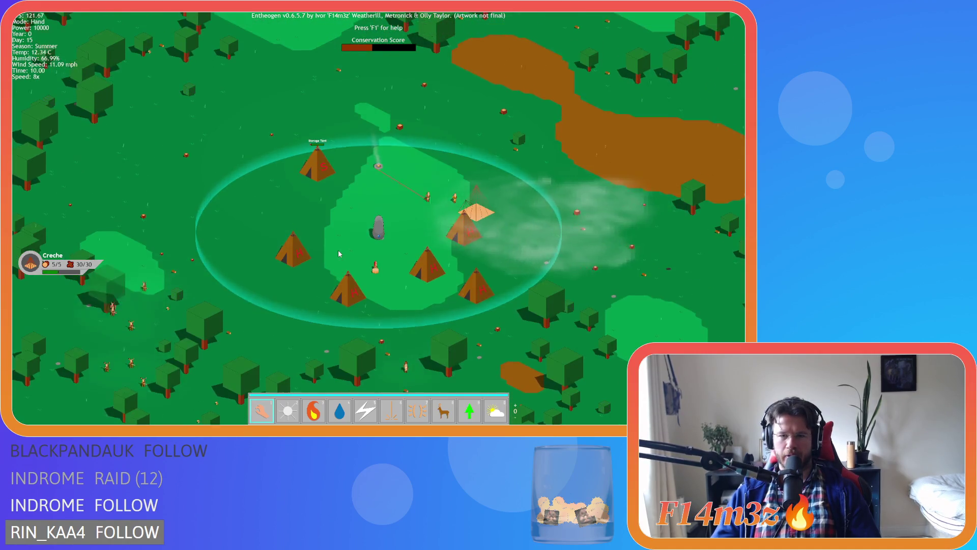
pyautogui.scroll(5, 339, 253)
pyautogui.scroll(-3, 338, 253)
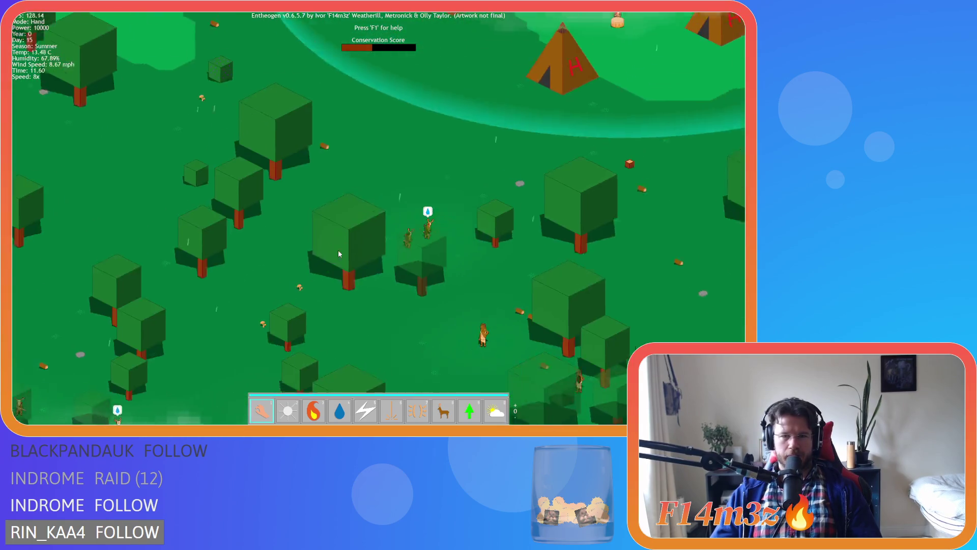
pyautogui.scroll(3, 338, 253)
# Step: Look over the Storage Tent and the forest toward the river, then recentre on the village
pyautogui.press('w')
pyautogui.press('d')
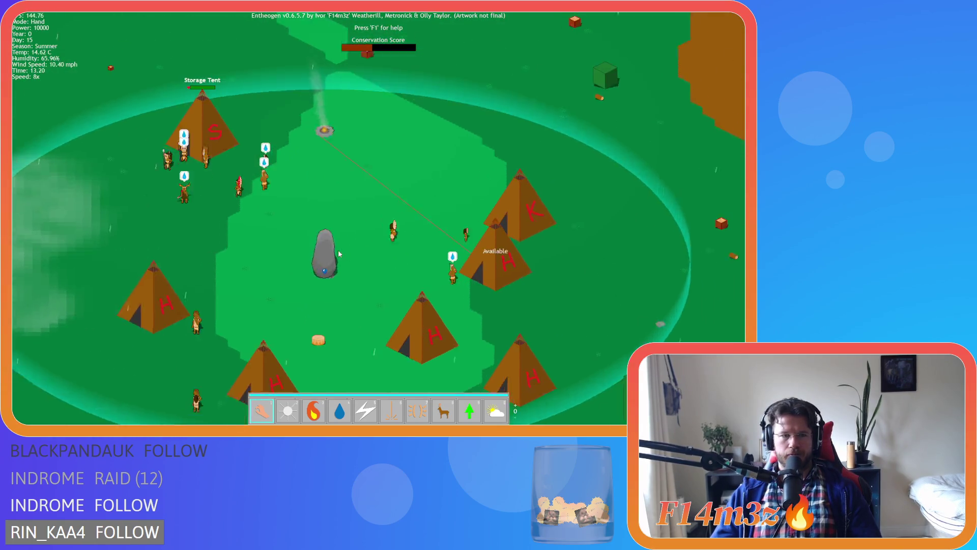
pyautogui.press('a')
pyautogui.press('s')
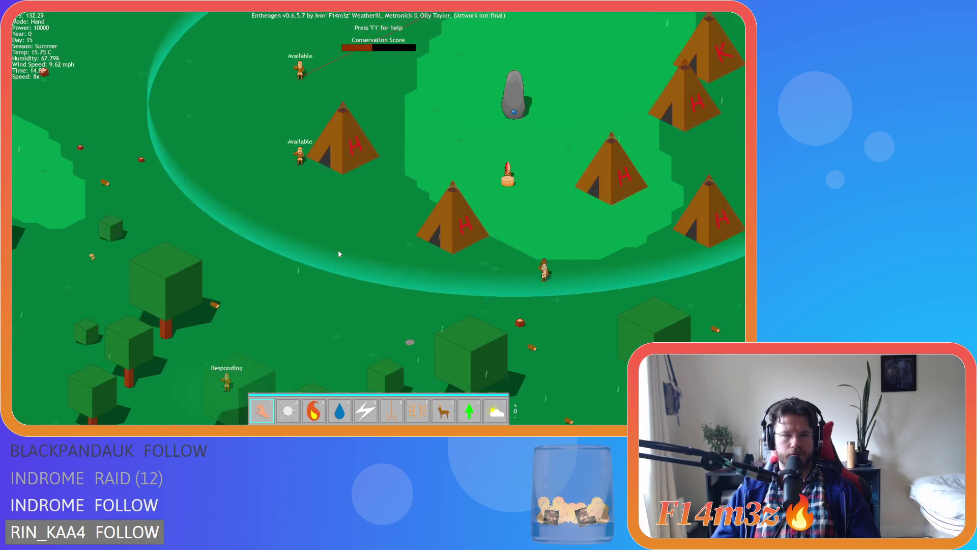
pyautogui.press('s')
pyautogui.press('d')
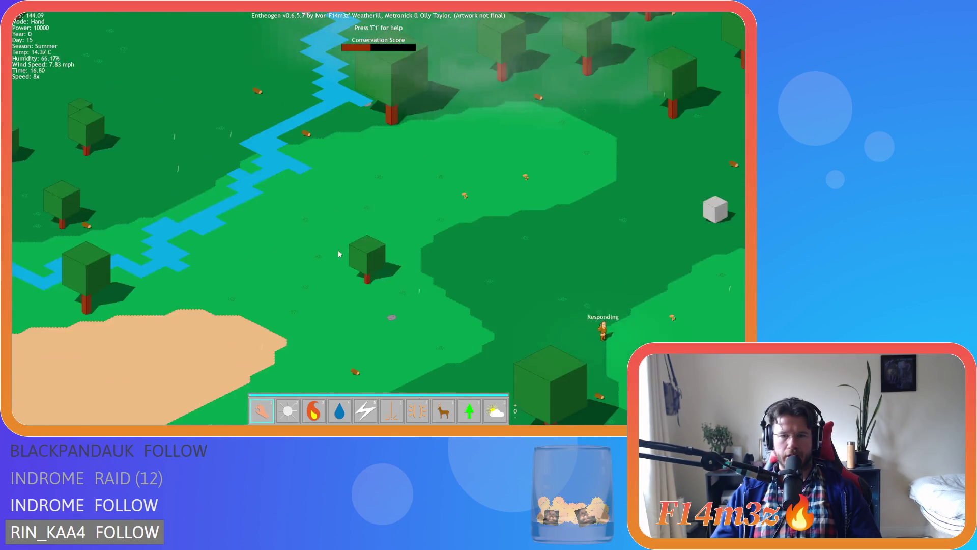
pyautogui.press('space')
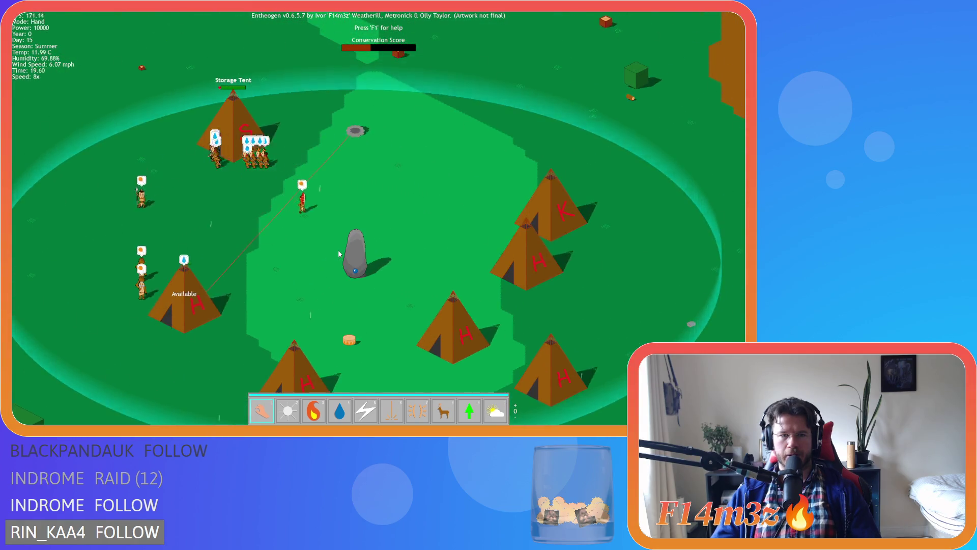
pyautogui.scroll(-5, 339, 253)
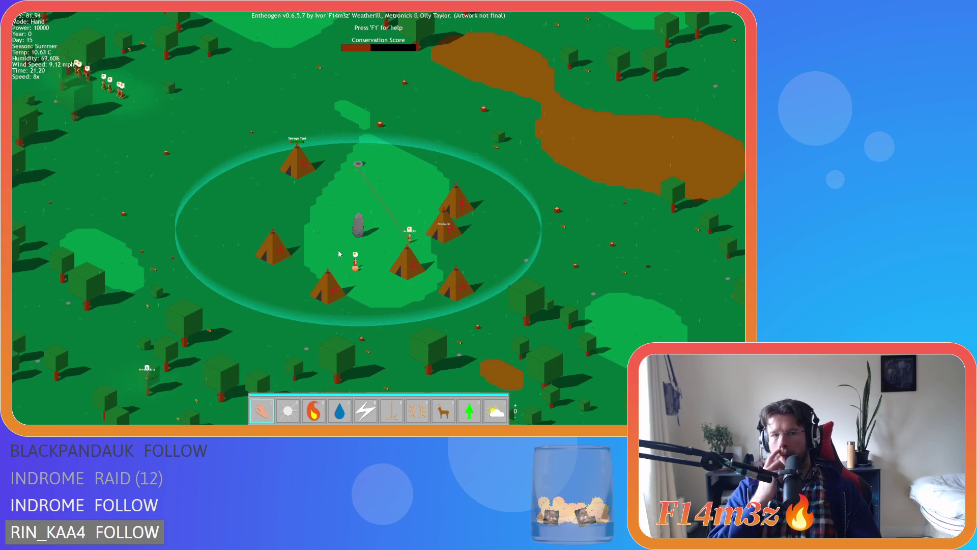
pyautogui.scroll(-5, 339, 253)
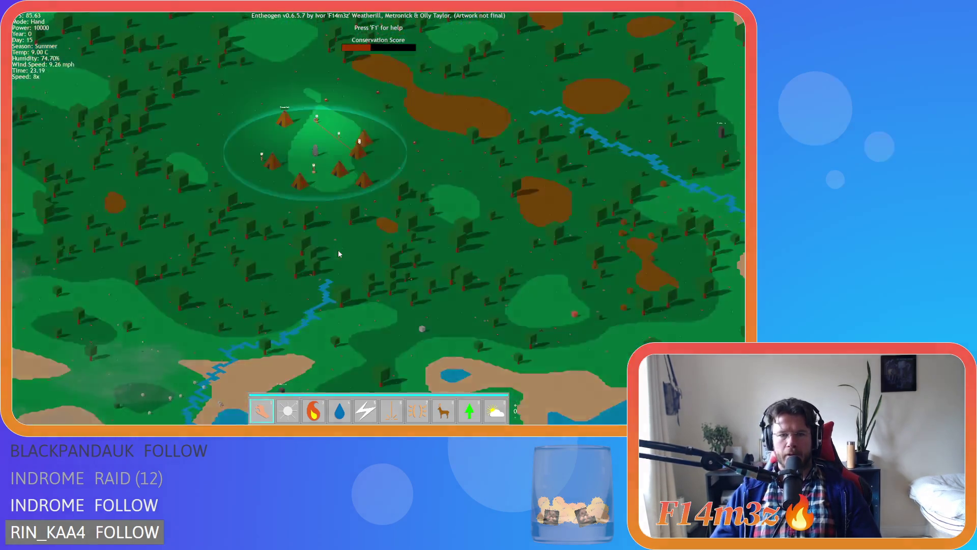
pyautogui.scroll(5, 339, 253)
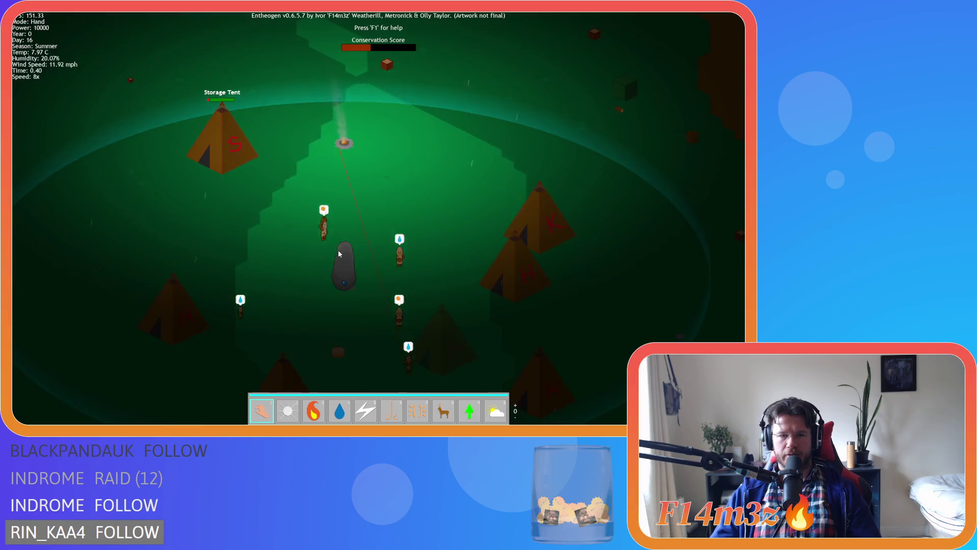
pyautogui.press('w')
pyautogui.press('a')
pyautogui.press('s')
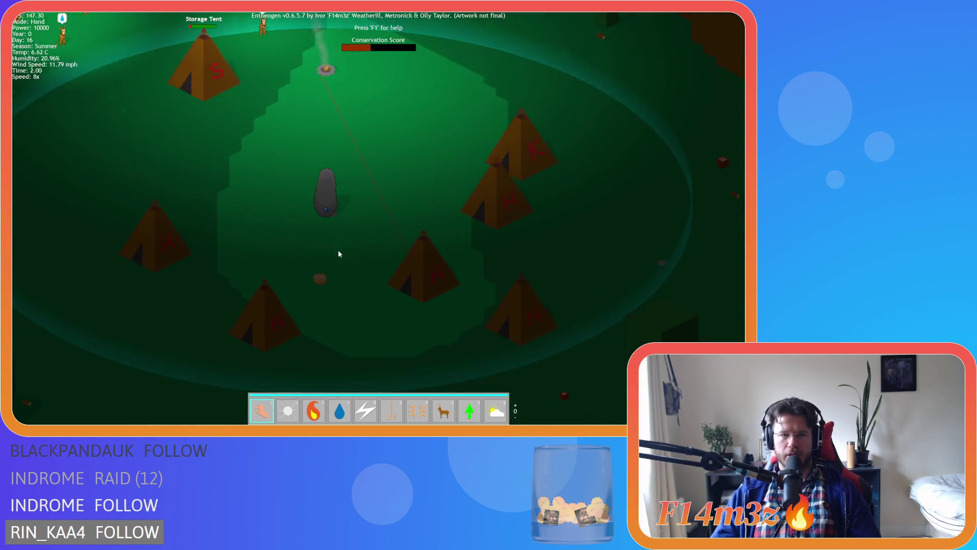
pyautogui.press('w')
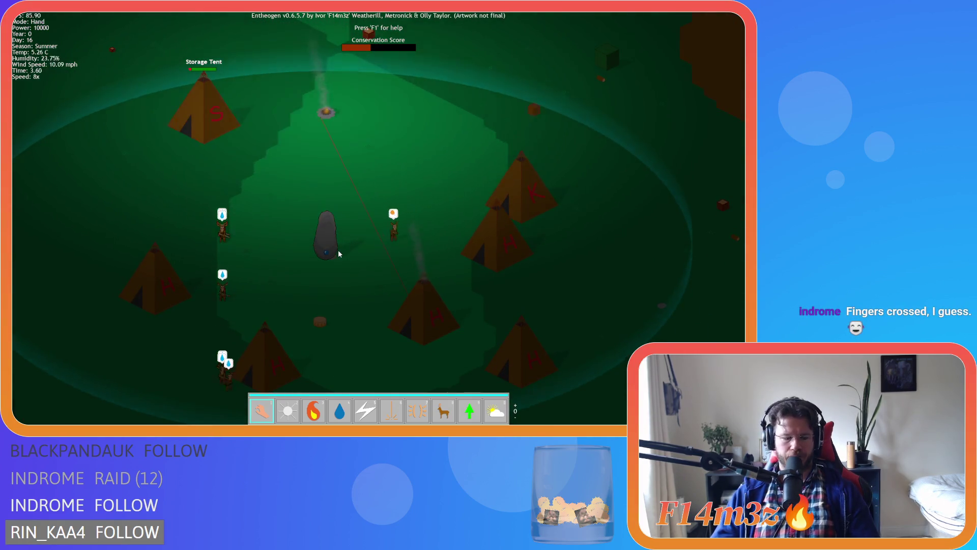
# Step: Bring up the Camp overview showing campfire fuel at 38% and the store at 173
pyautogui.press('c')
pyautogui.press('a')
pyautogui.scroll(-2, 120, 166)
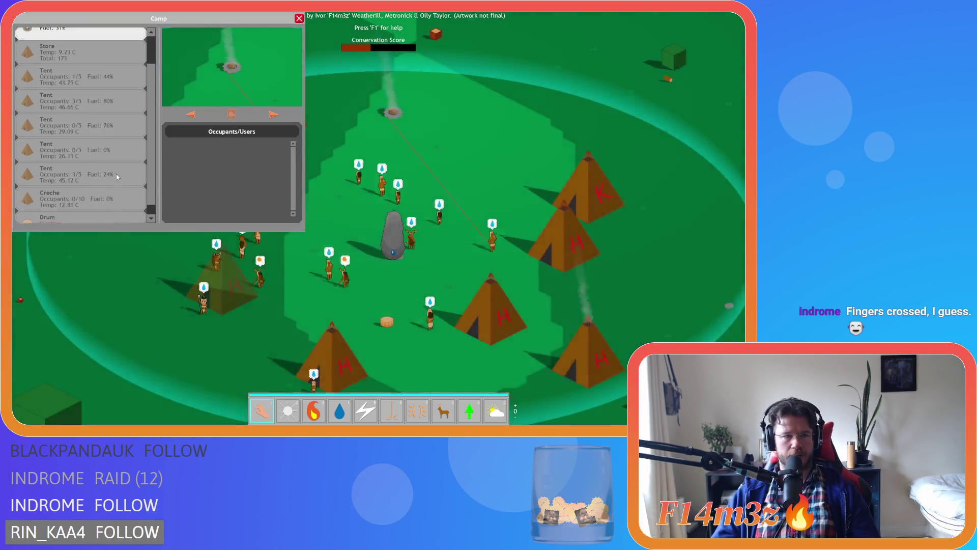
# Step: Review the Camp list, then dismiss it to show the day-16 camp with its smoking campfire
pyautogui.scroll(2, 116, 173)
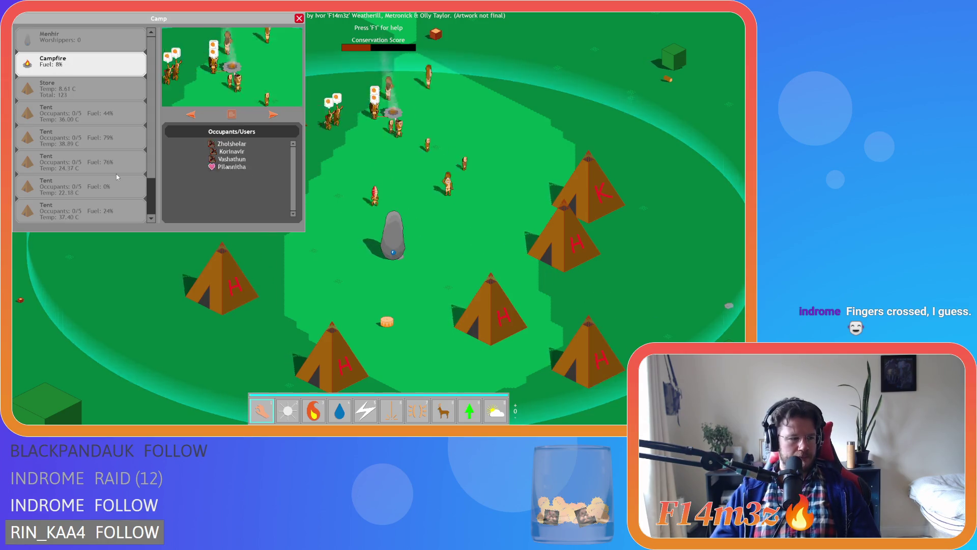
pyautogui.press('s')
pyautogui.press('w')
pyautogui.press('d')
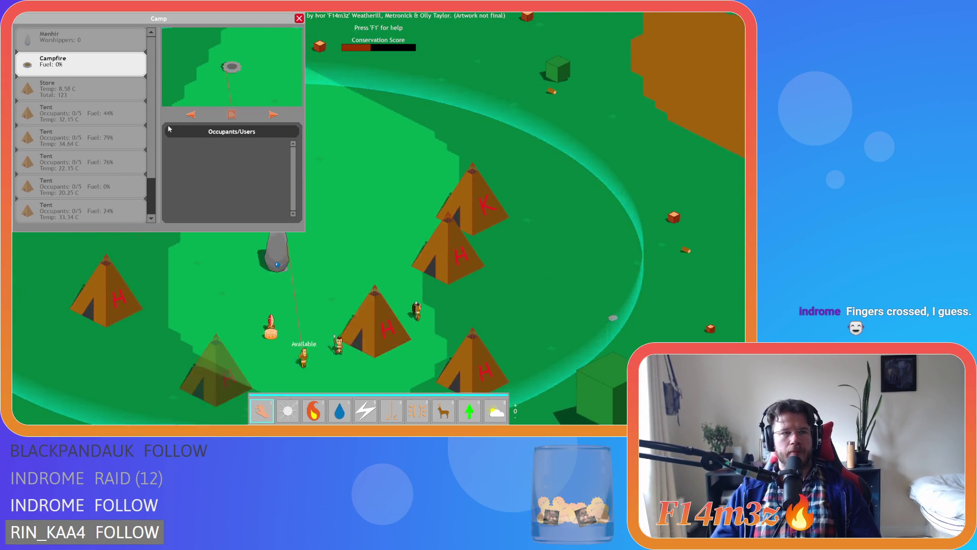
pyautogui.press('w')
pyautogui.click(299, 19)
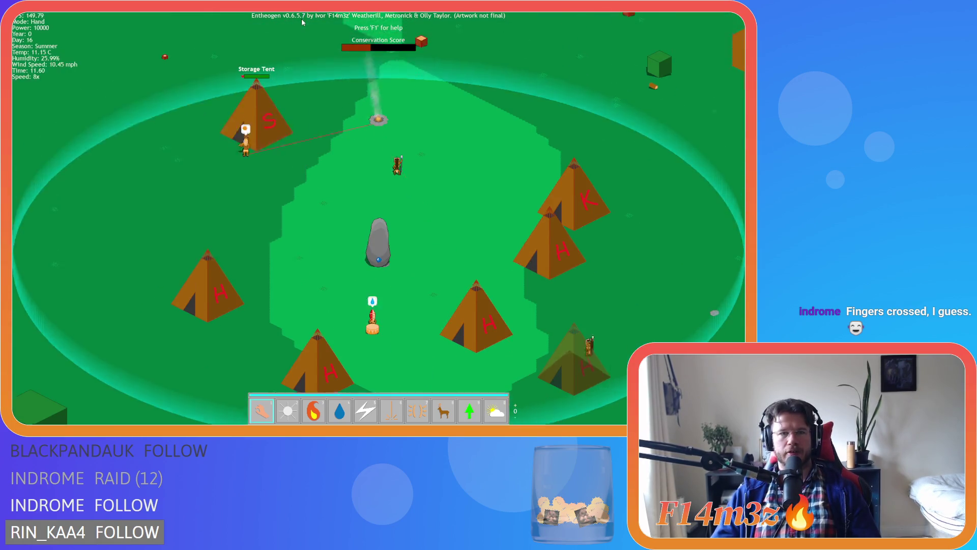
pyautogui.press('s')
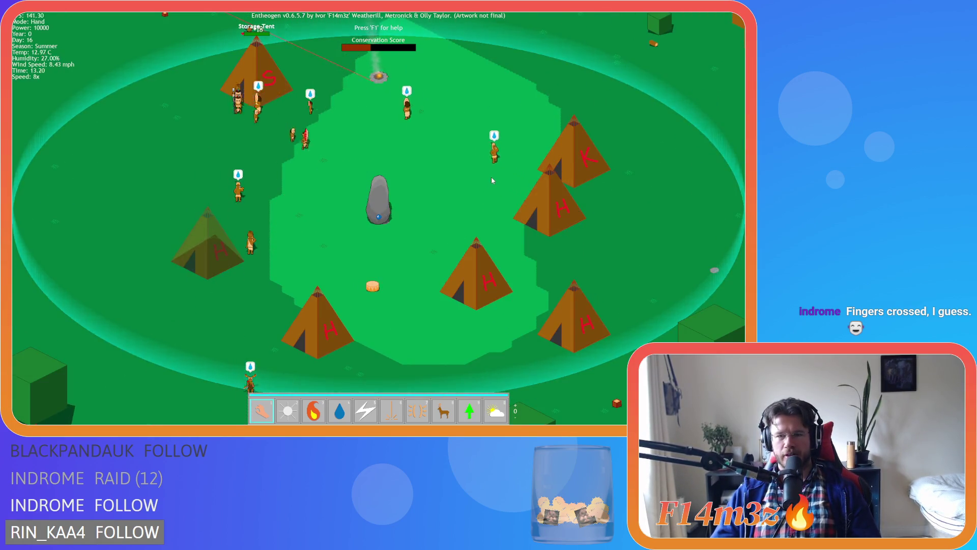
pyautogui.scroll(-5, 492, 180)
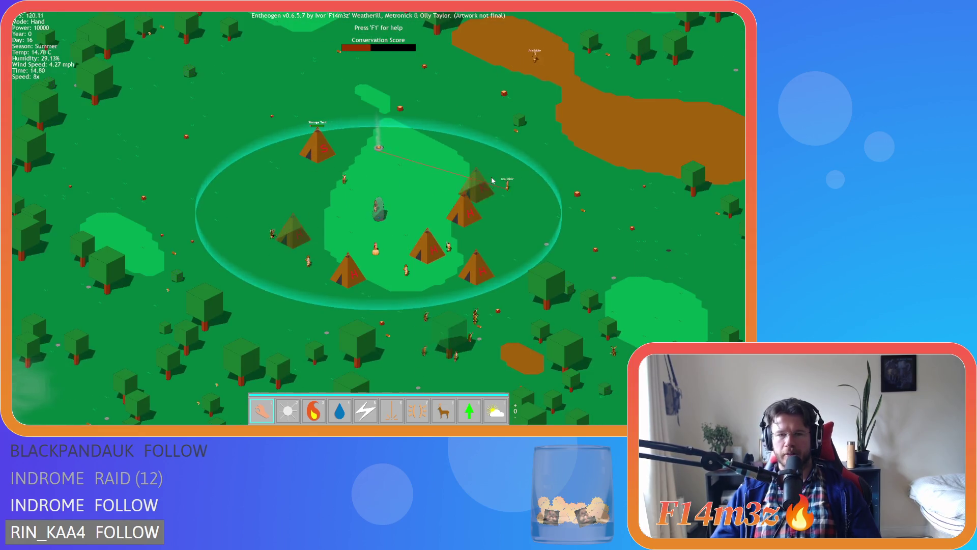
pyautogui.scroll(5, 492, 181)
pyautogui.press('a')
pyautogui.press('s')
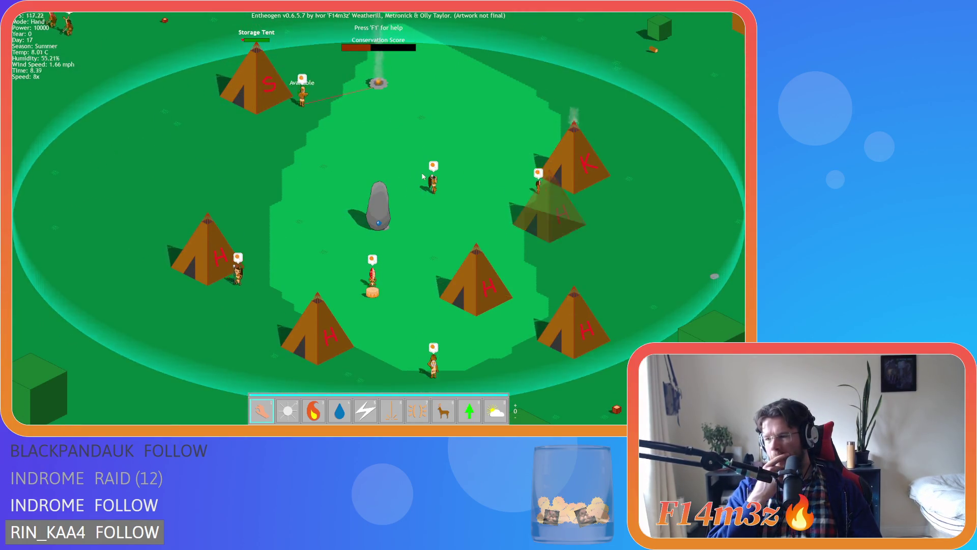
pyautogui.press('Right')
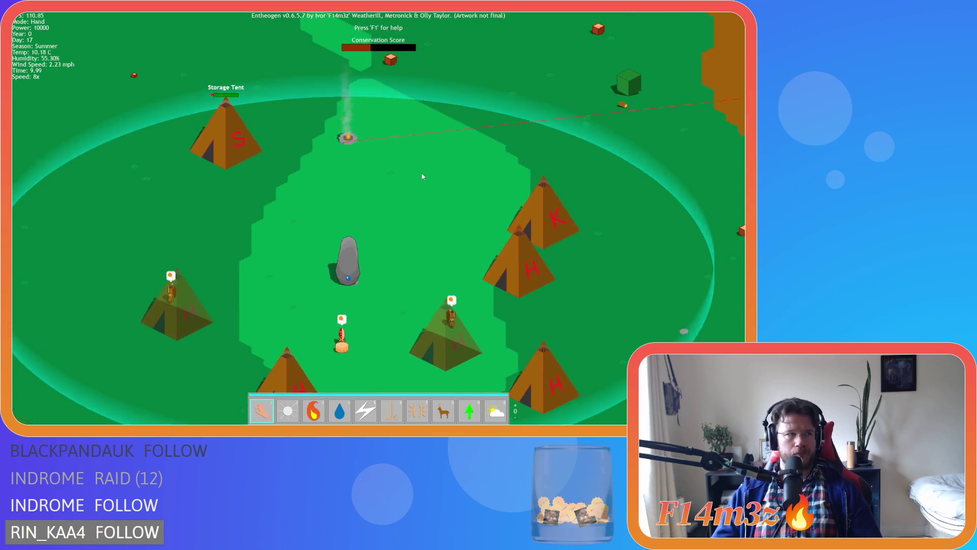
pyautogui.press('Left')
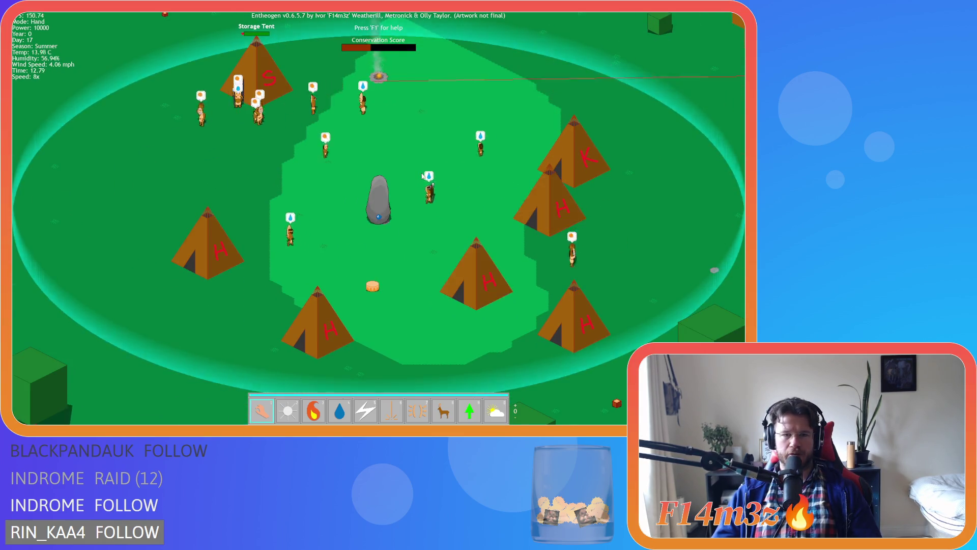
pyautogui.scroll(-5, 422, 176)
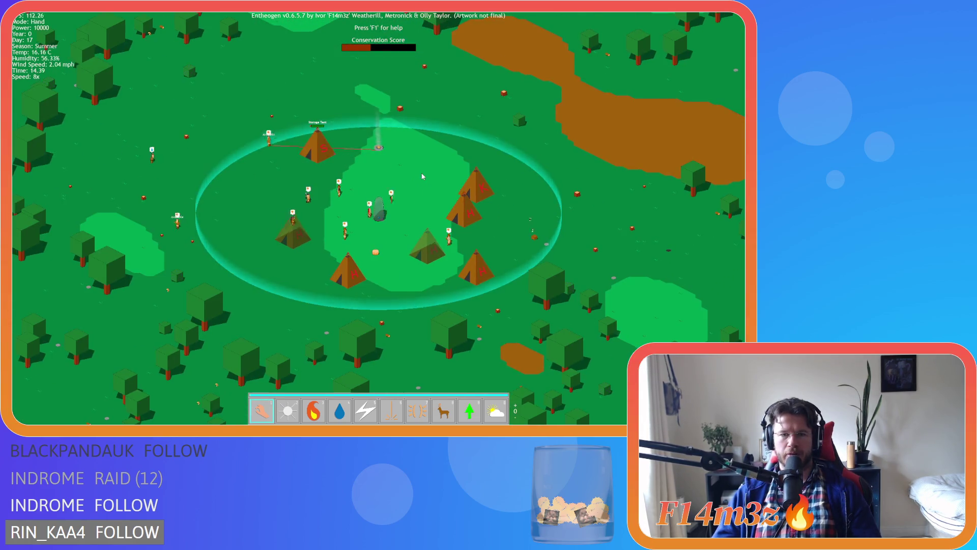
pyautogui.scroll(6, 422, 176)
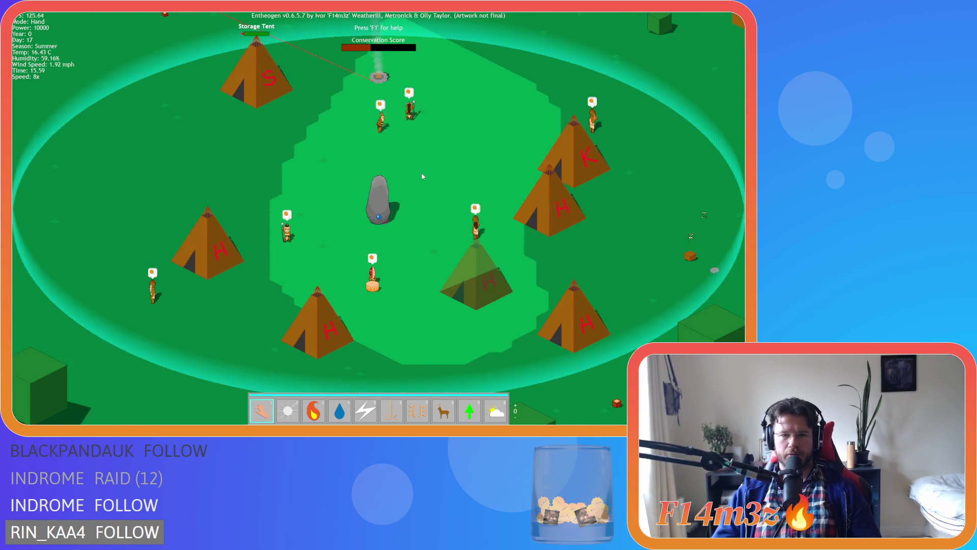
pyautogui.scroll(3, 422, 176)
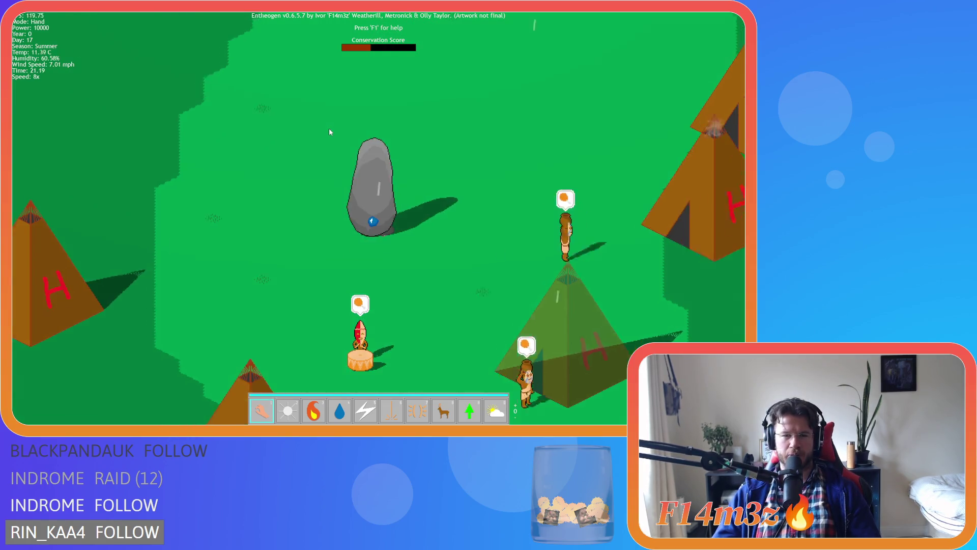
pyautogui.scroll(-5, 329, 132)
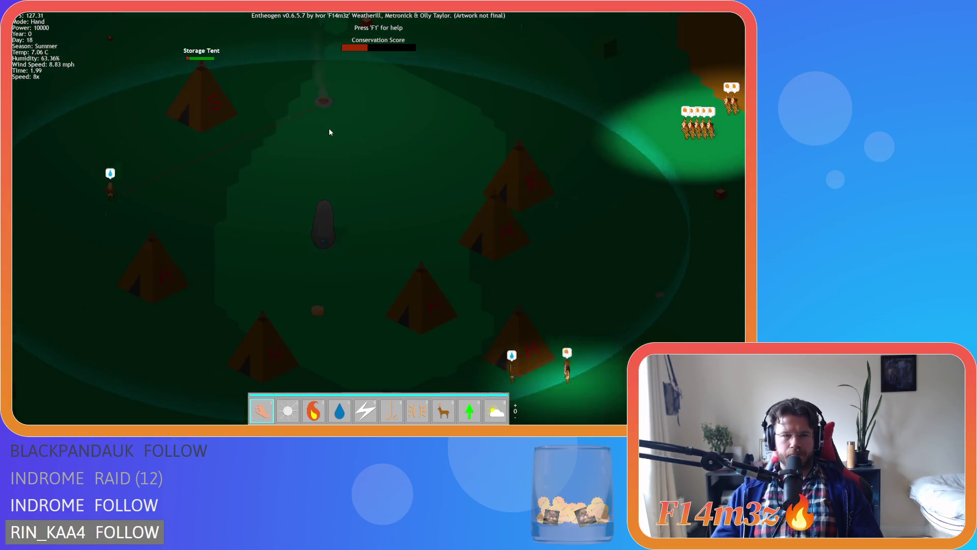
# Step: Zoom in and out on the camp to watch the villagers
pyautogui.scroll(-5, 330, 132)
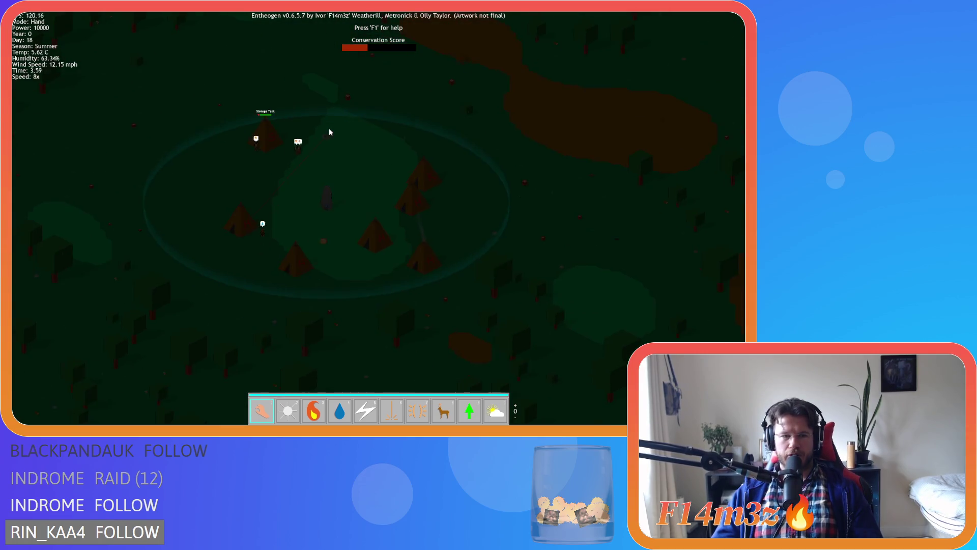
pyautogui.scroll(5, 329, 132)
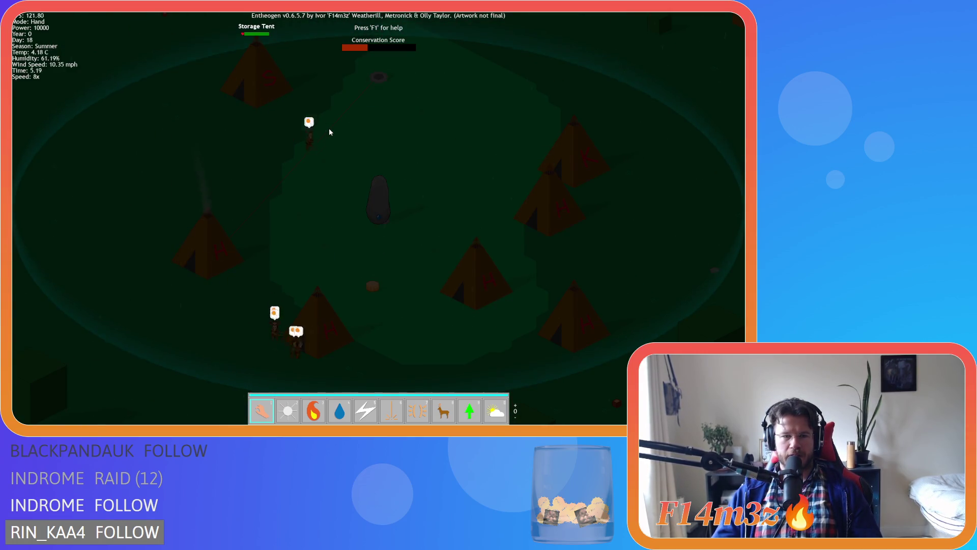
pyautogui.scroll(-5, 329, 132)
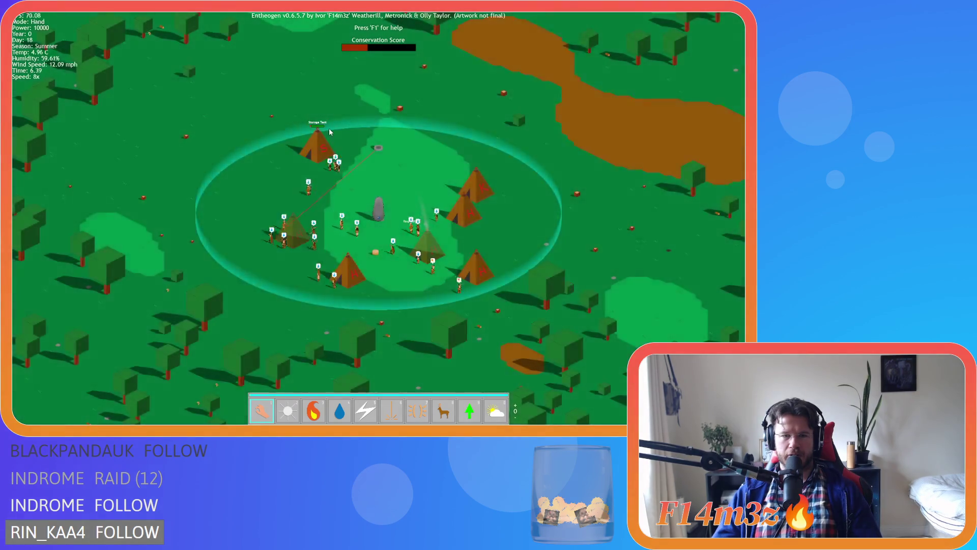
pyautogui.scroll(5, 329, 132)
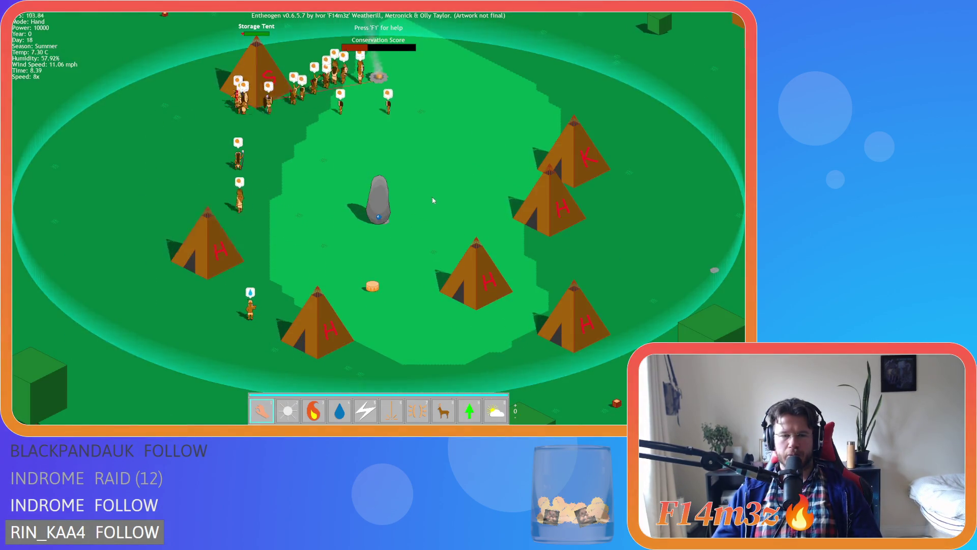
pyautogui.scroll(-3, 424, 197)
pyautogui.scroll(3, 424, 196)
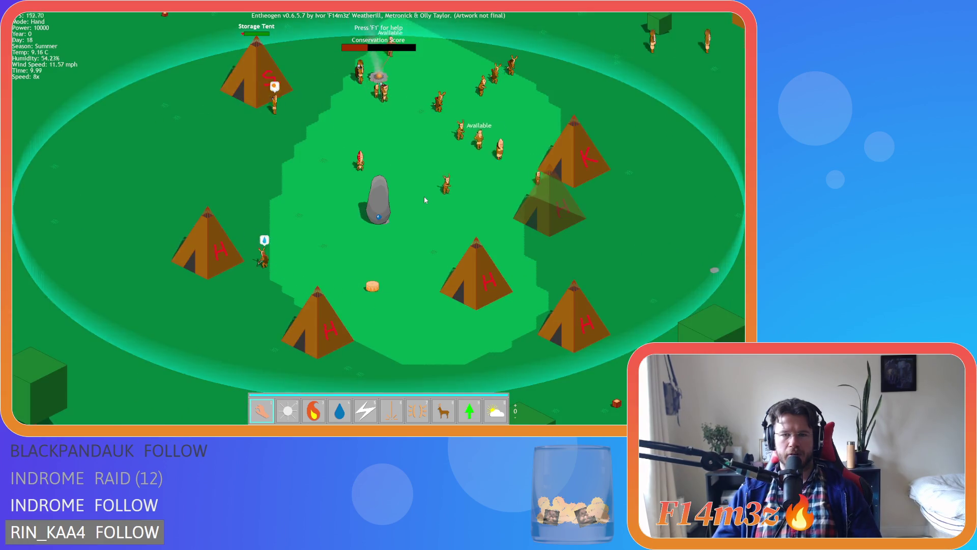
pyautogui.scroll(-5, 424, 197)
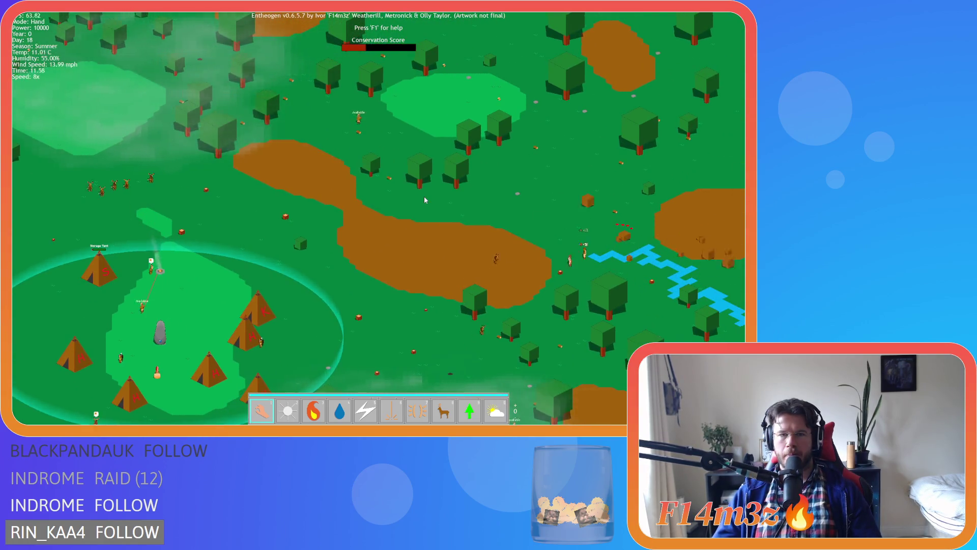
# Step: Pan over the surrounding forest and recentre the camp mid-screen
pyautogui.press('w')
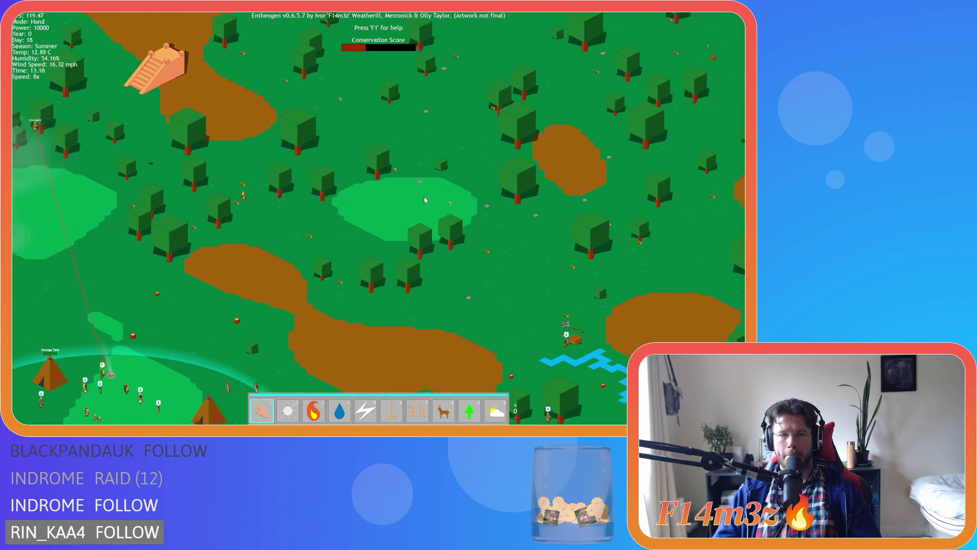
pyautogui.press('s')
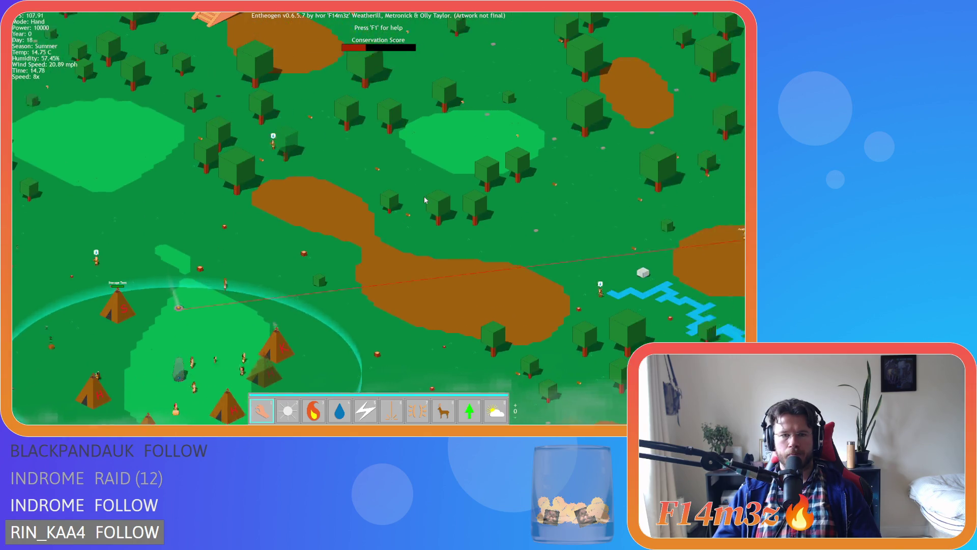
pyautogui.press('s')
pyautogui.press('a')
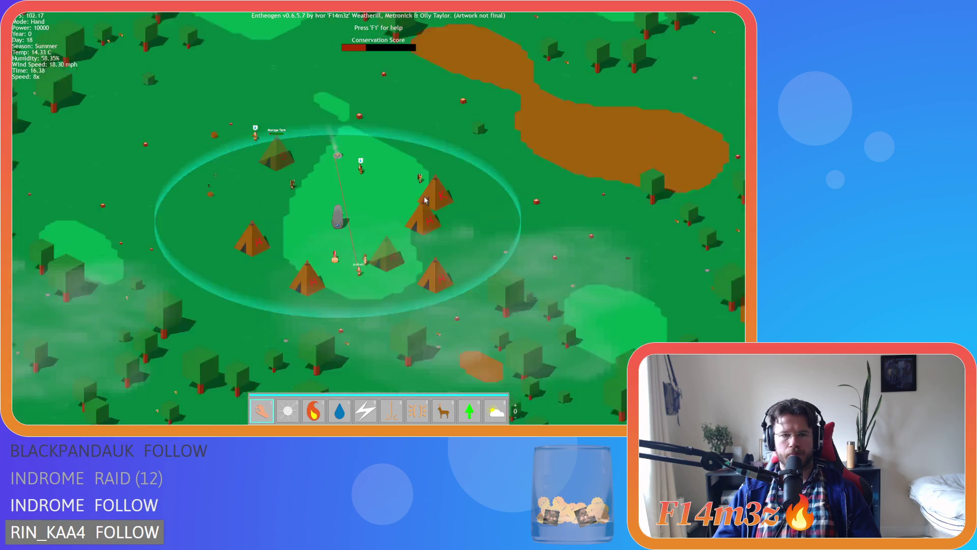
pyautogui.press('a')
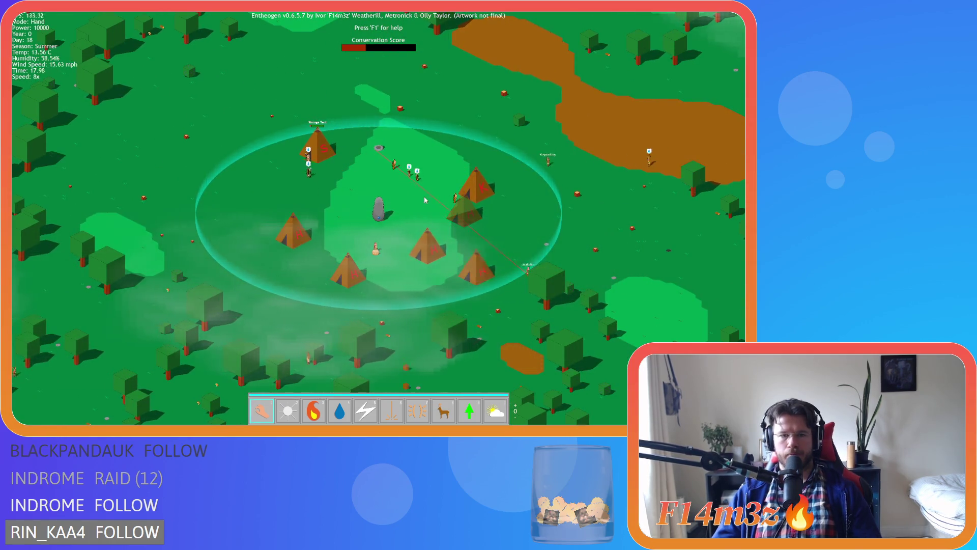
pyautogui.scroll(5, 425, 200)
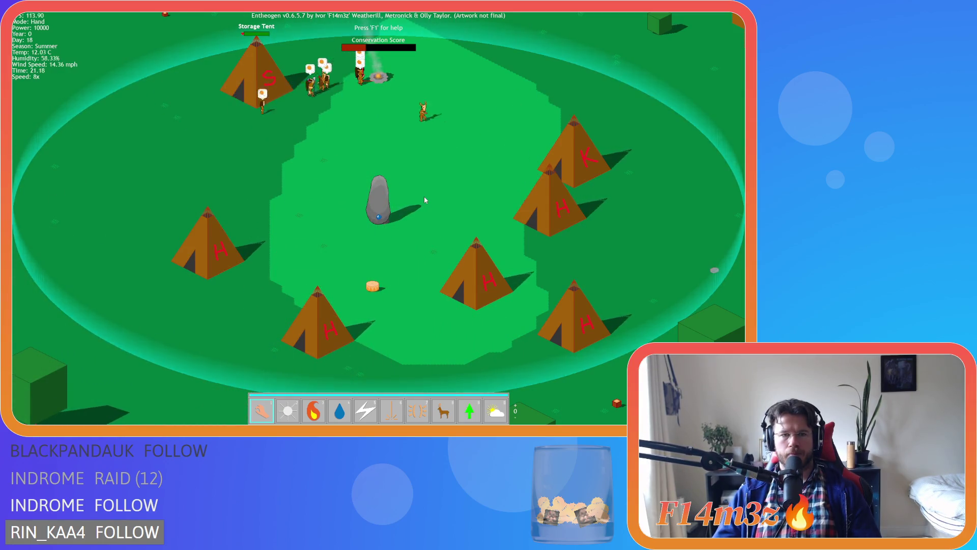
pyautogui.scroll(-3, 425, 200)
pyautogui.scroll(3, 425, 200)
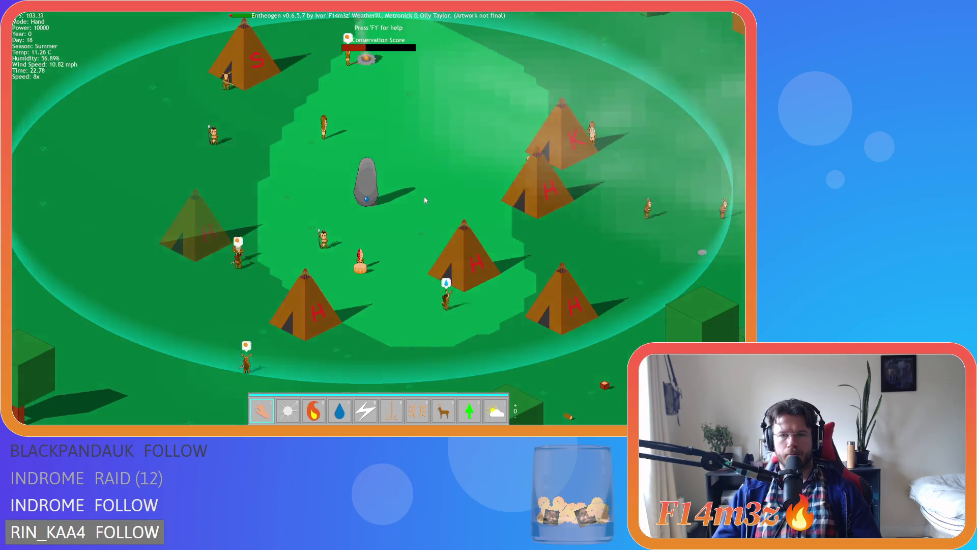
pyautogui.scroll(-3, 423, 196)
pyautogui.scroll(3, 424, 196)
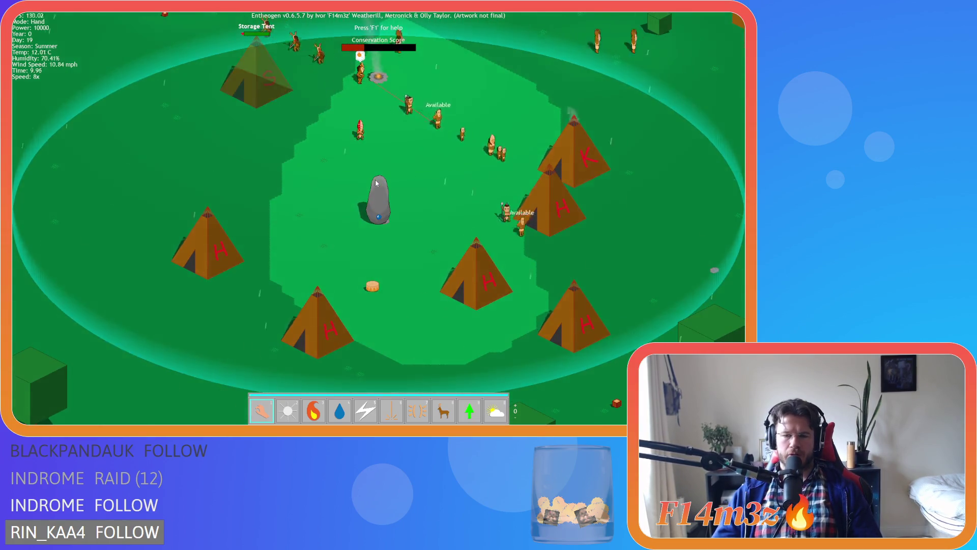
# Step: Check the campfire's 91% fuel and occupants, then bring up the quit prompt
pyautogui.press('w')
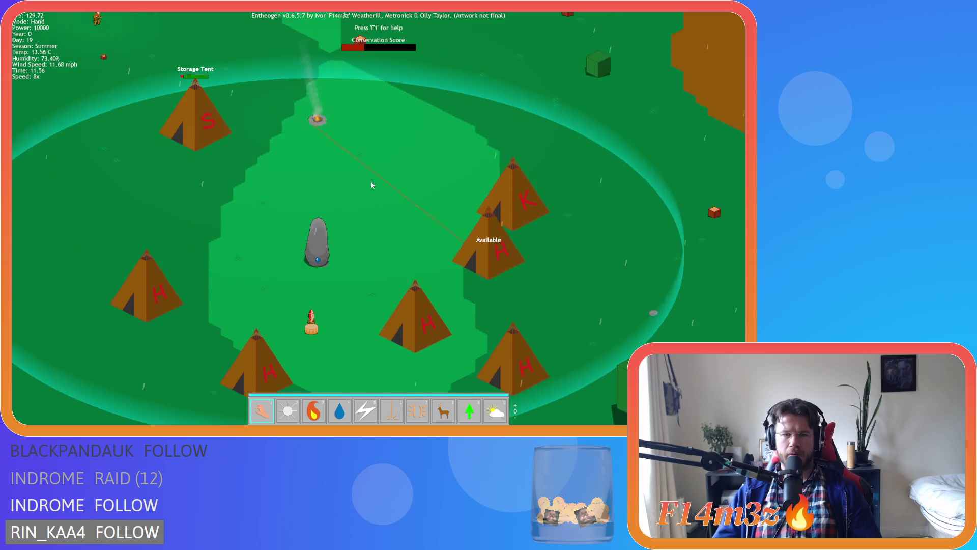
pyautogui.press('a')
pyautogui.press('s')
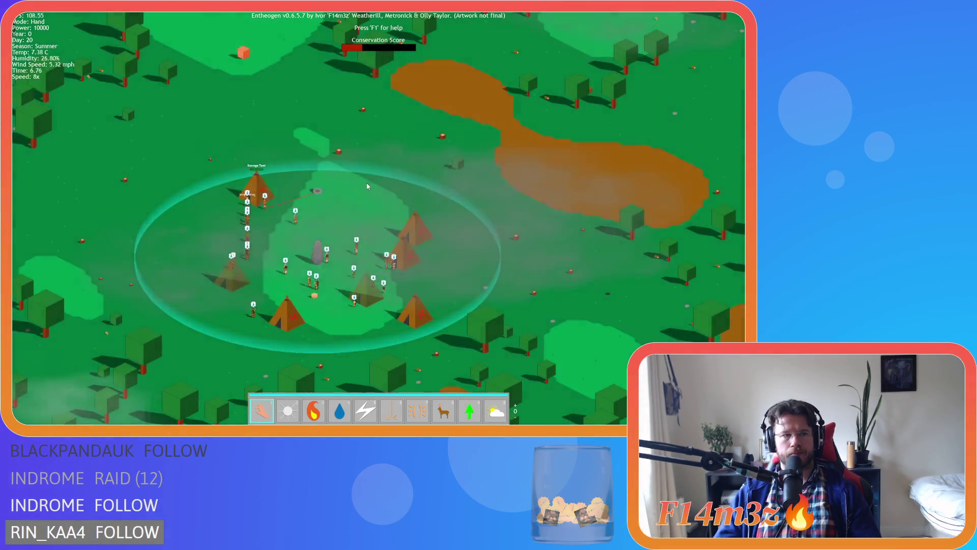
pyautogui.click(367, 186)
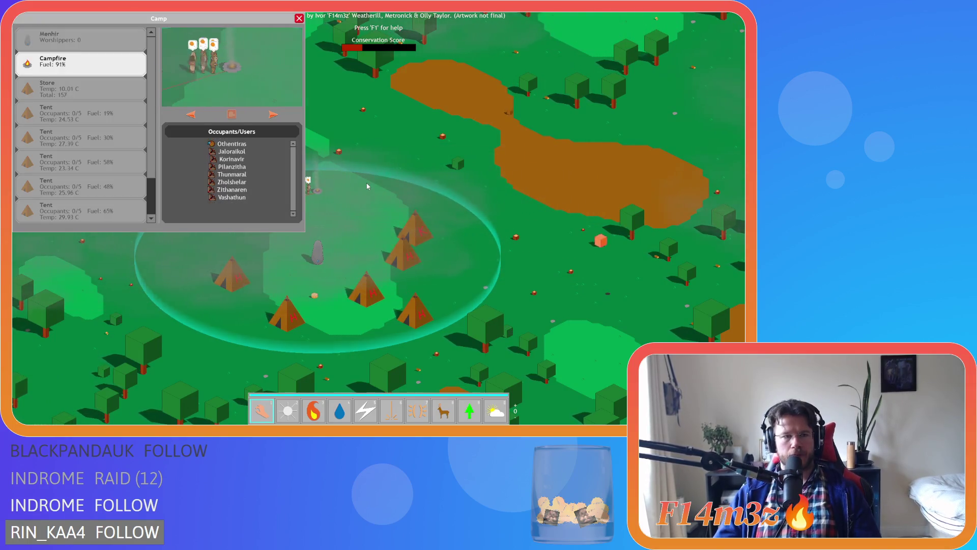
pyautogui.press('Escape')
pyautogui.press('Escape')
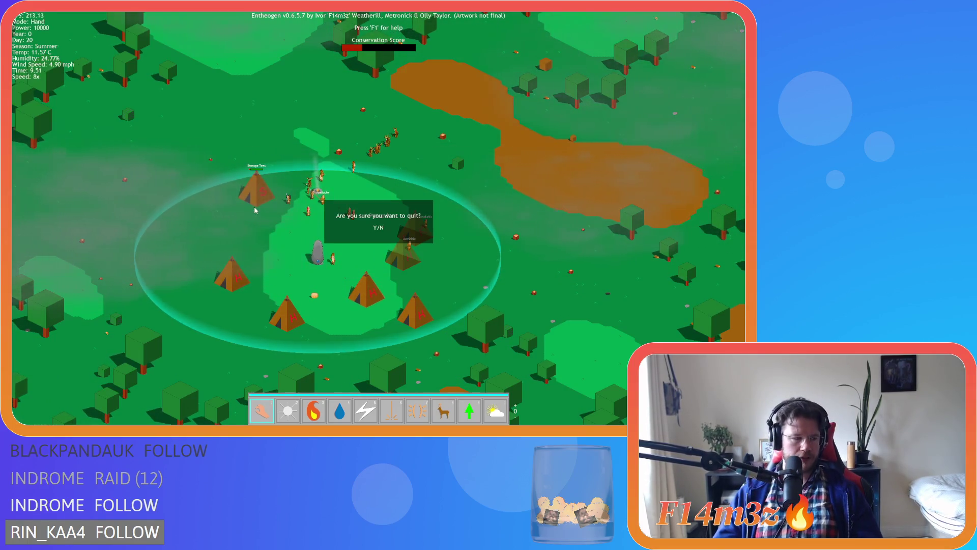
# Step: Quit Entheogen and close all open editor windows with Windows > Close All
pyautogui.press('y')
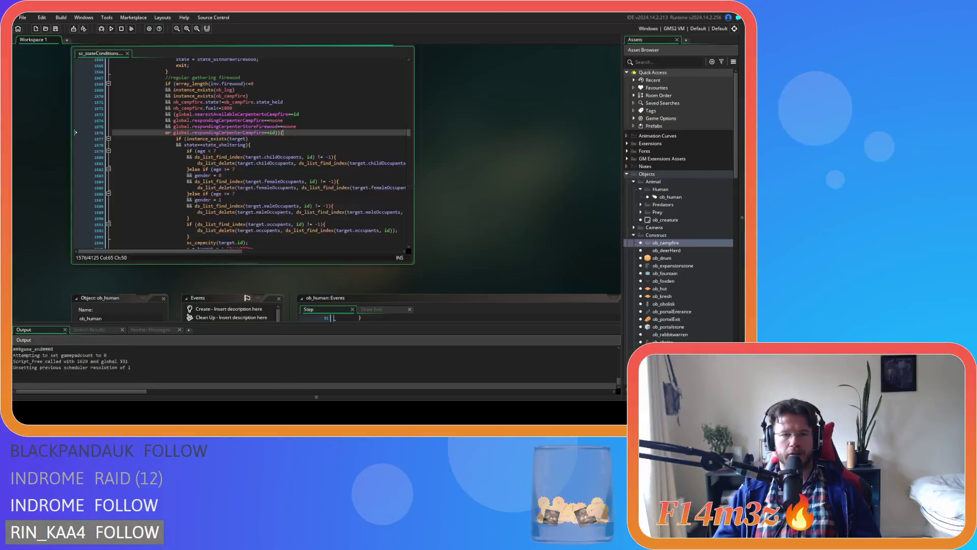
pyautogui.rightClick(503, 149)
pyautogui.moveTo(514, 161)
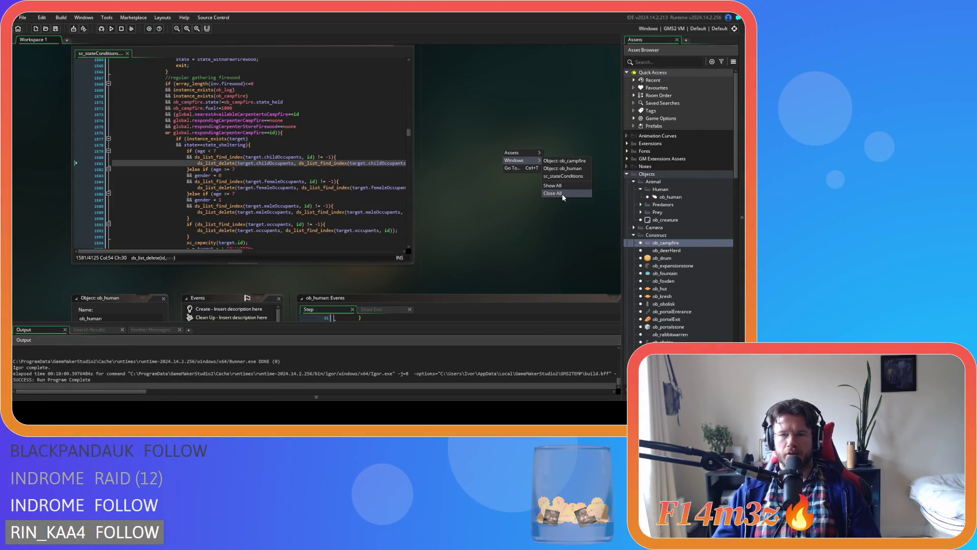
pyautogui.click(562, 193)
pyautogui.click(635, 235)
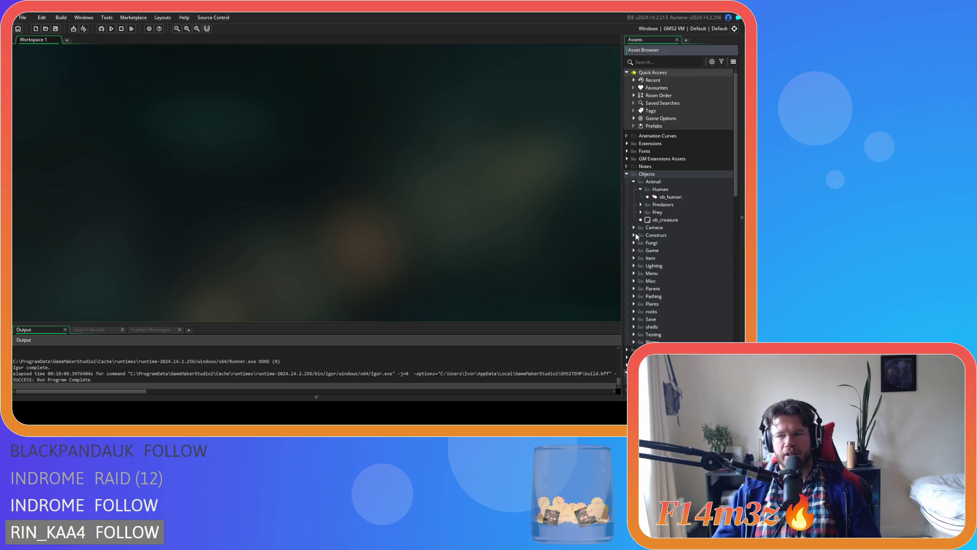
# Step: Collapse the Animal, Objects, Conditions and Scripts folders in the Asset Browser
pyautogui.click(633, 181)
pyautogui.click(627, 175)
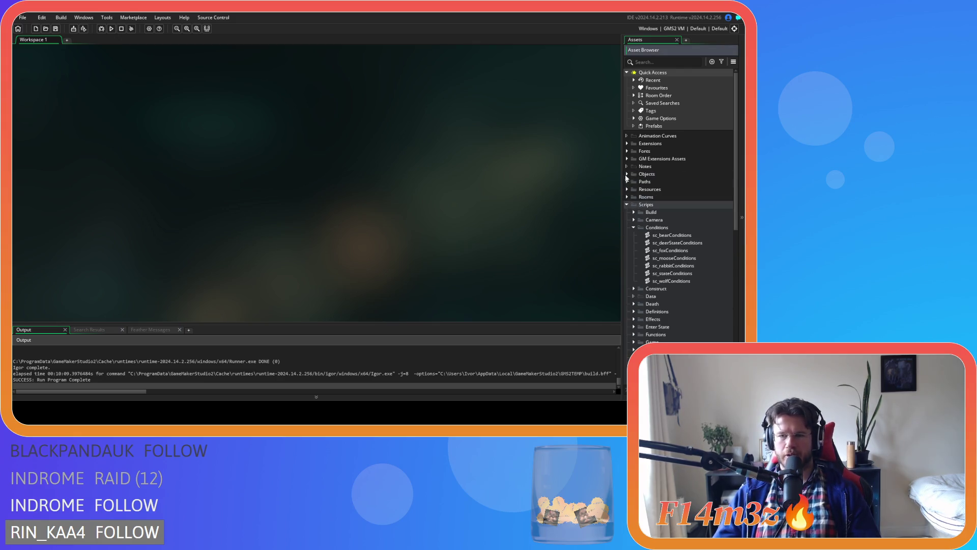
pyautogui.click(632, 227)
pyautogui.click(627, 205)
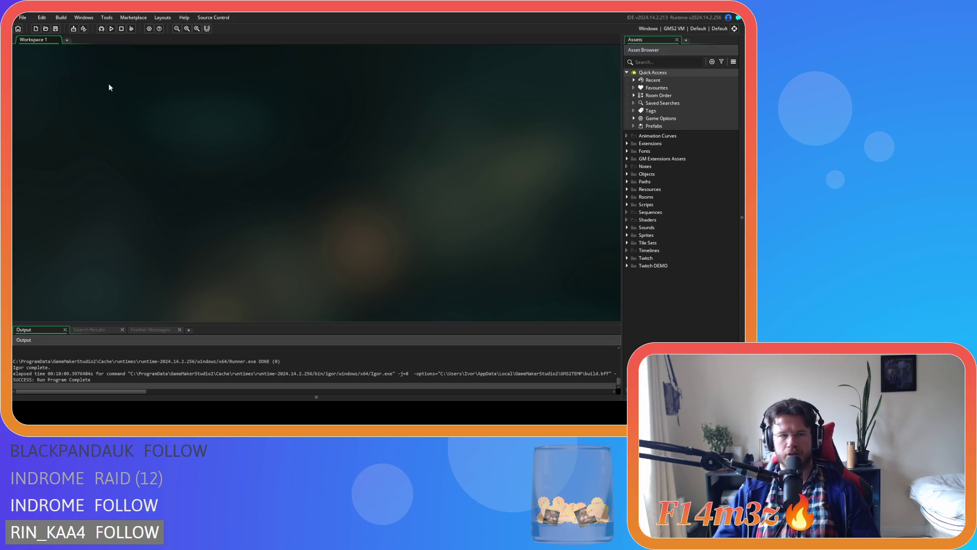
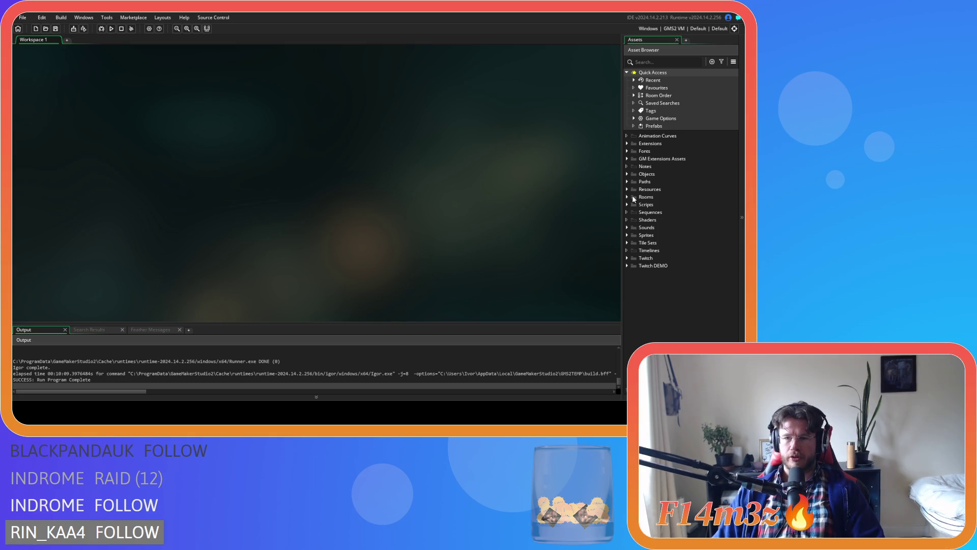
# Step: Open sc_miracleWater from Scripts > Miracles, collapsing the Trackers folder along the way
pyautogui.click(628, 205)
pyautogui.scroll(-5, 633, 310)
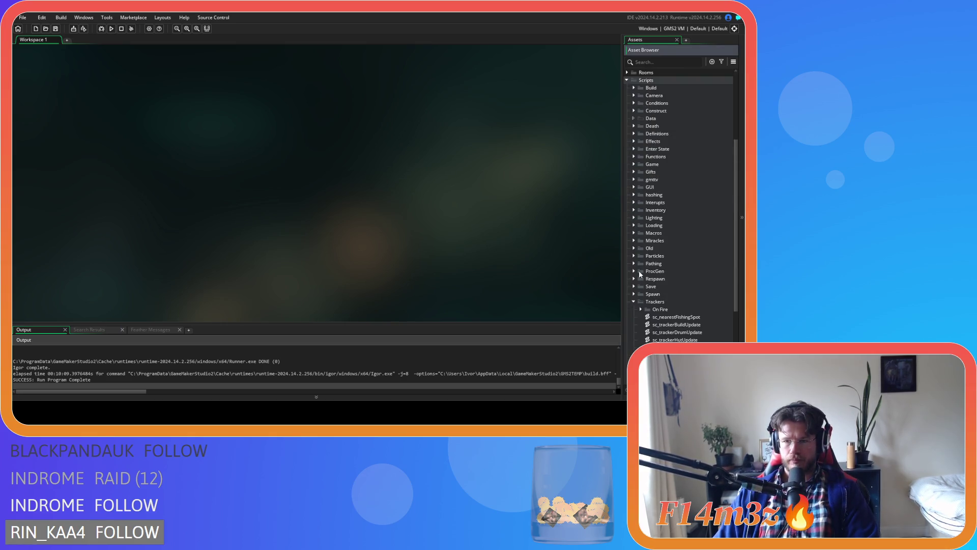
pyautogui.click(635, 301)
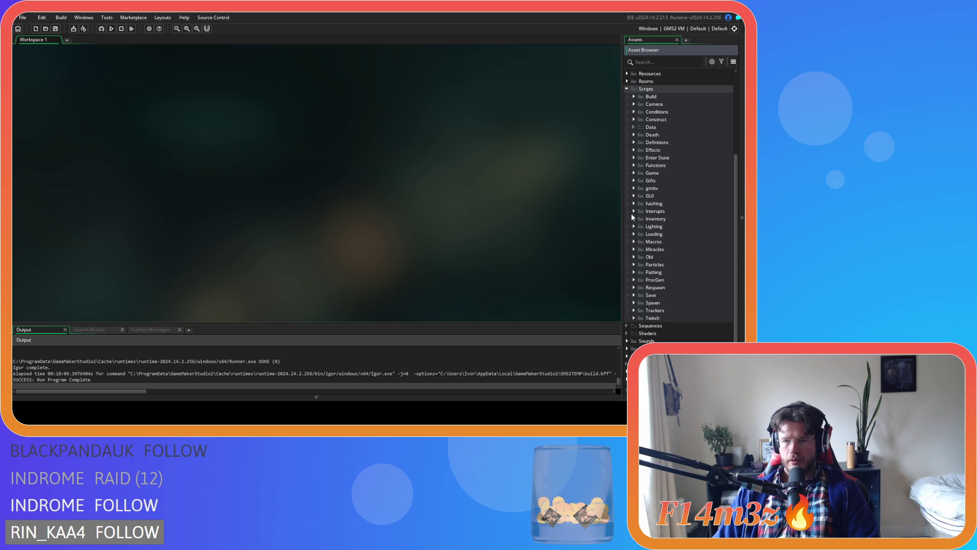
pyautogui.click(633, 249)
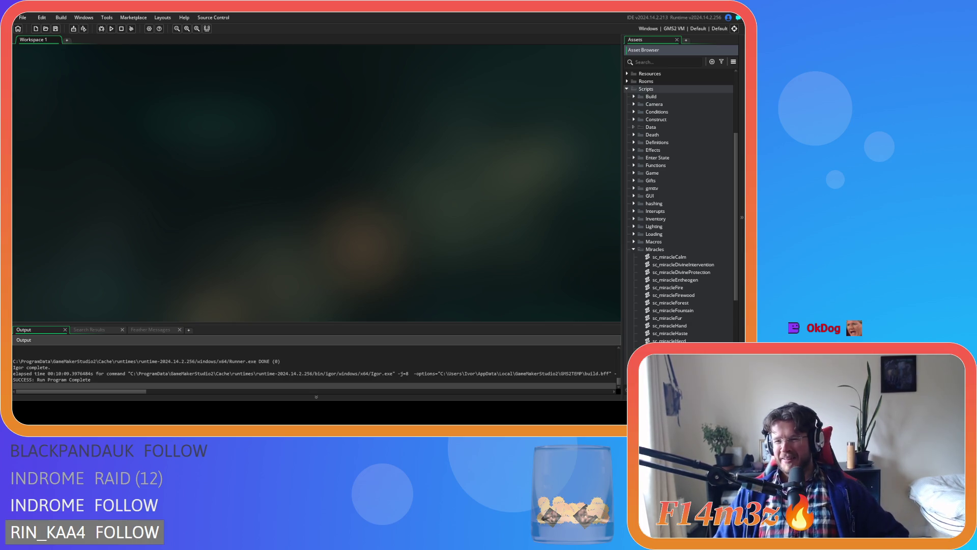
pyautogui.scroll(-2, 731, 322)
pyautogui.scroll(-1, 718, 316)
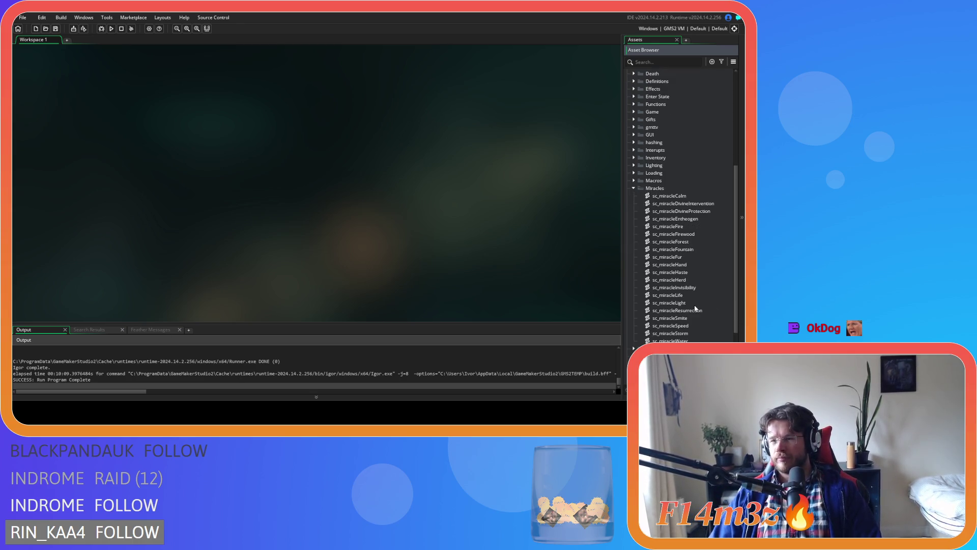
pyautogui.doubleClick(672, 340)
pyautogui.click(206, 192)
pyautogui.scroll(-16, 206, 192)
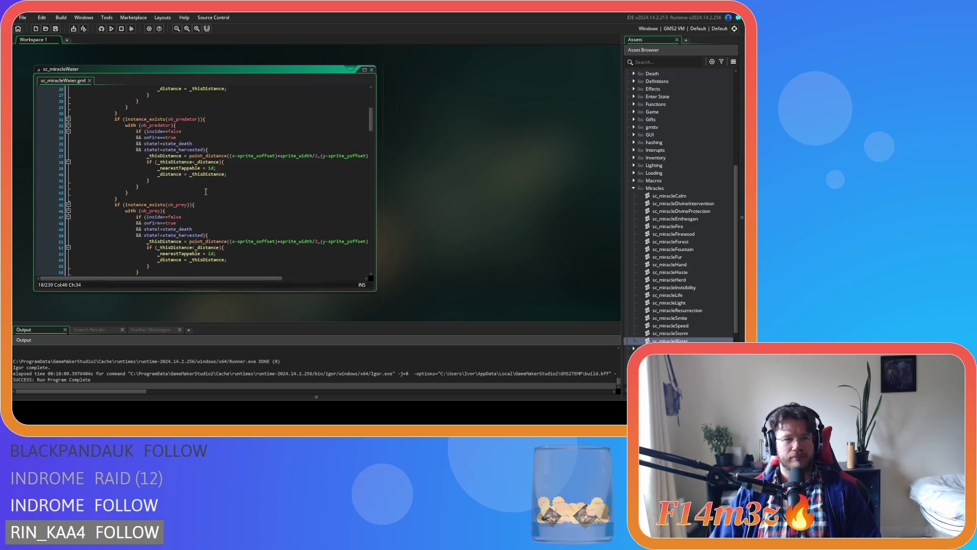
pyautogui.scroll(-20, 336, 130)
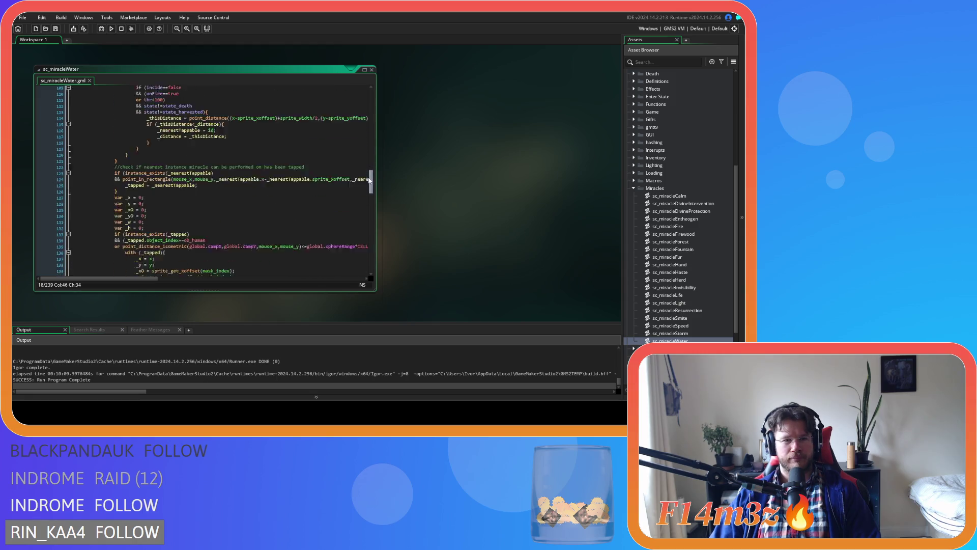
pyautogui.moveTo(367, 194)
pyautogui.mouseDown()
pyautogui.moveTo(366, 245)
pyautogui.moveTo(358, 201)
pyautogui.moveTo(356, 209)
pyautogui.mouseUp()
pyautogui.click(285, 209)
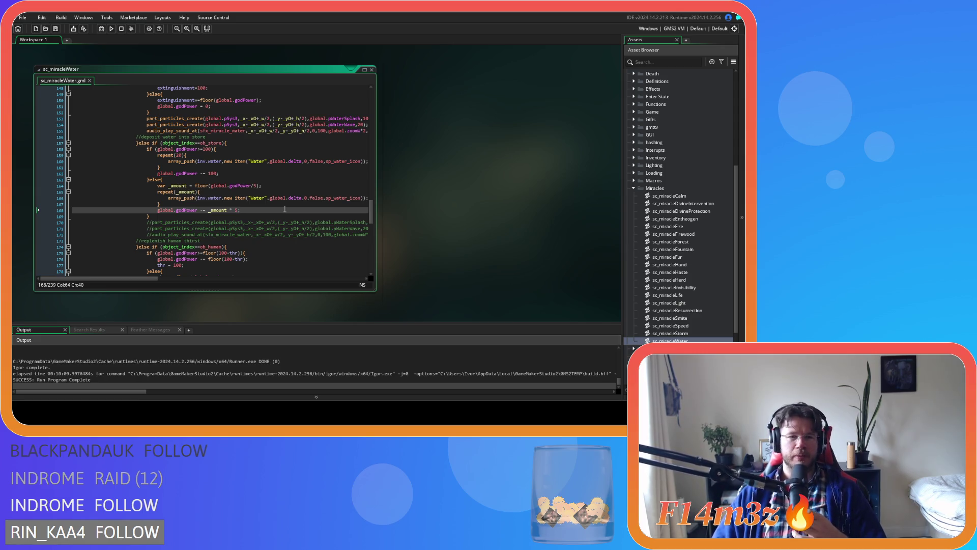
pyautogui.click(194, 210)
pyautogui.click(245, 173)
pyautogui.click(221, 156)
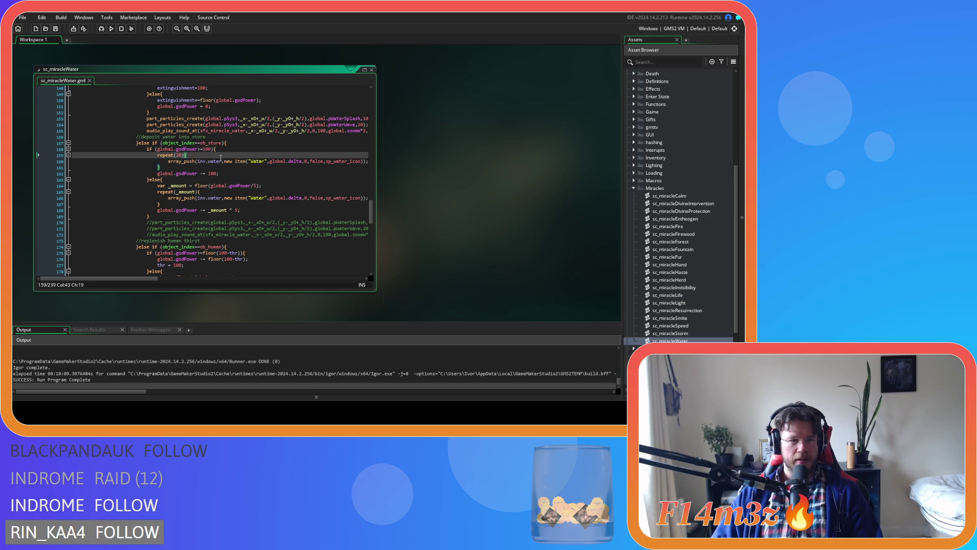
pyautogui.click(254, 167)
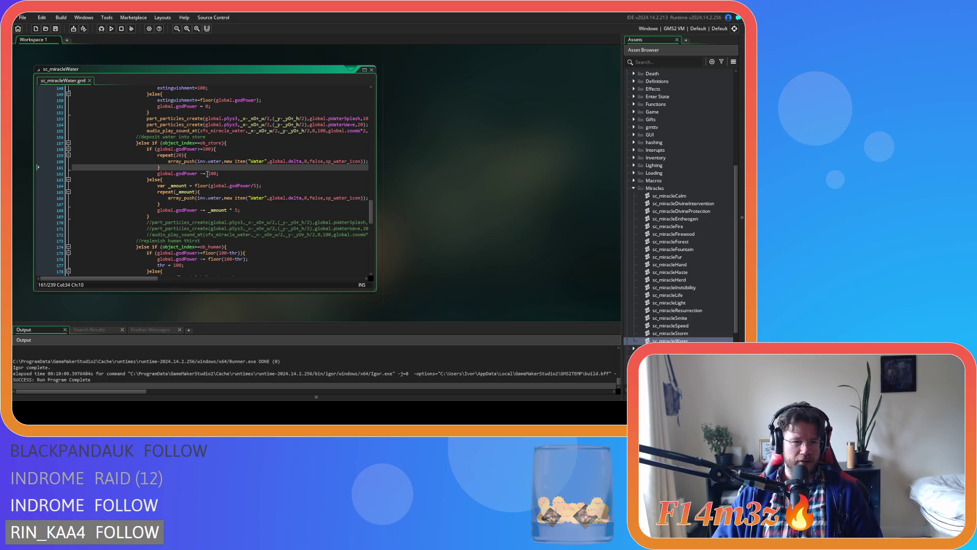
pyautogui.click(249, 149)
pyautogui.click(248, 143)
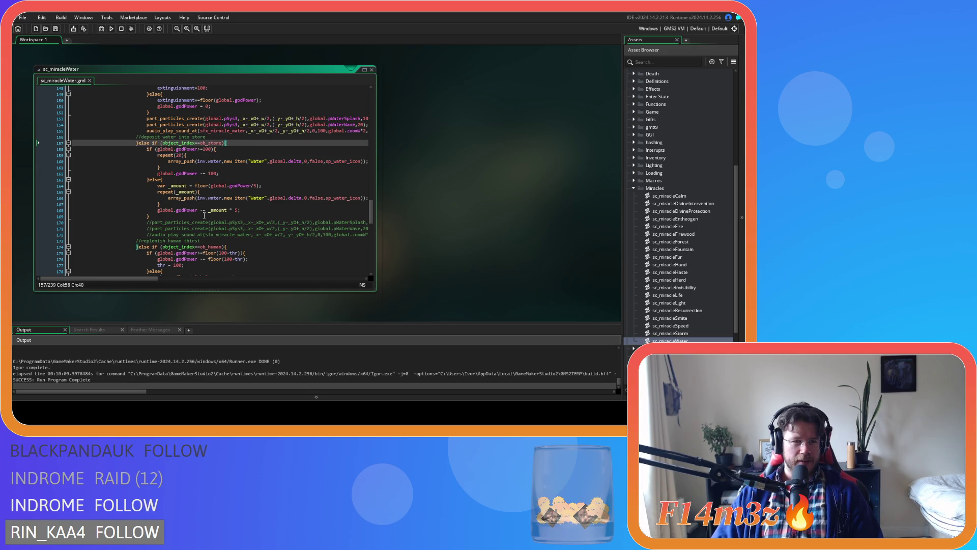
pyautogui.click(253, 211)
pyautogui.press('Up')
pyautogui.press('Up')
pyautogui.press('Up')
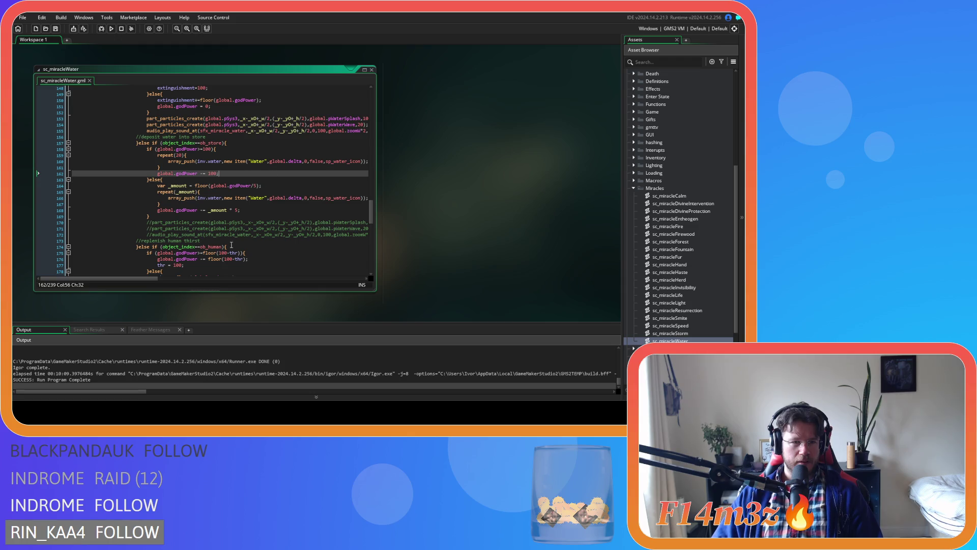
pyautogui.scroll(-1, 153, 254)
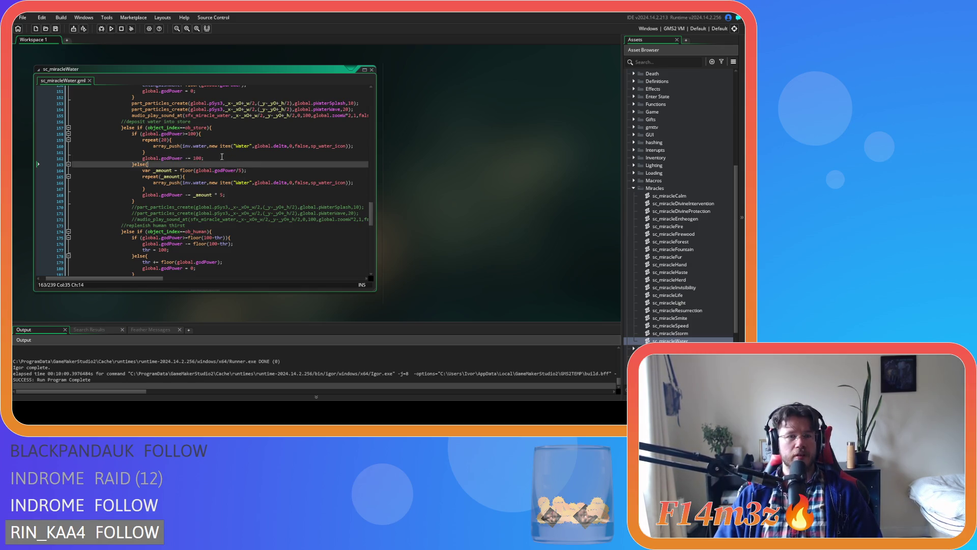
pyautogui.press('Return')
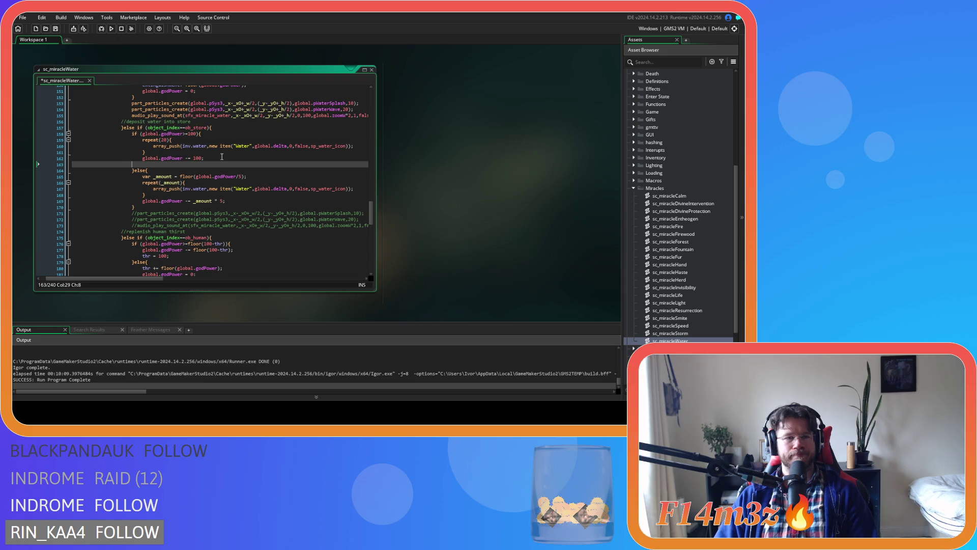
# Step: Move the blank line above global.godPower -= 100 and begin an itemCount(id call there
pyautogui.press('BackSpace')
pyautogui.press('BackSpace')
pyautogui.press('BackSpace')
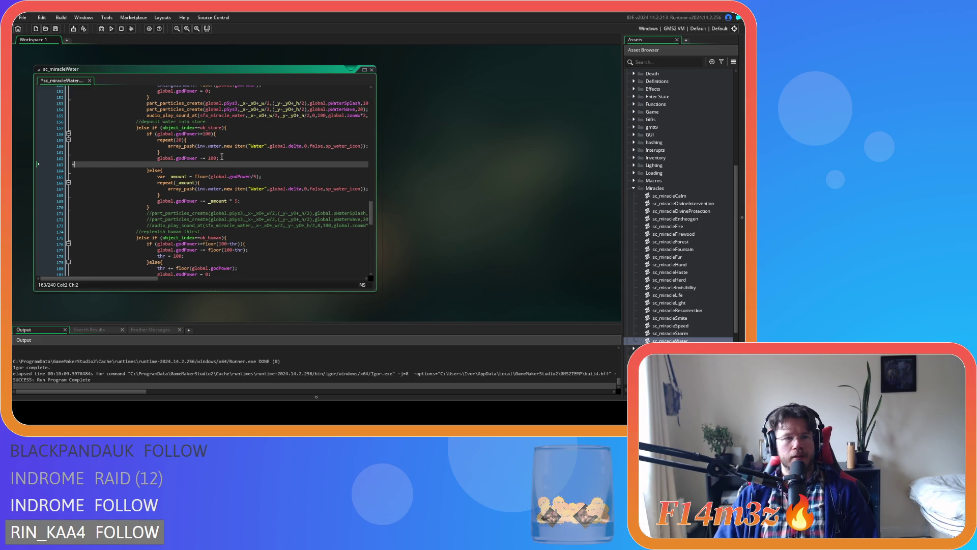
pyautogui.press('BackSpace')
pyautogui.press('BackSpace')
pyautogui.click(214, 151)
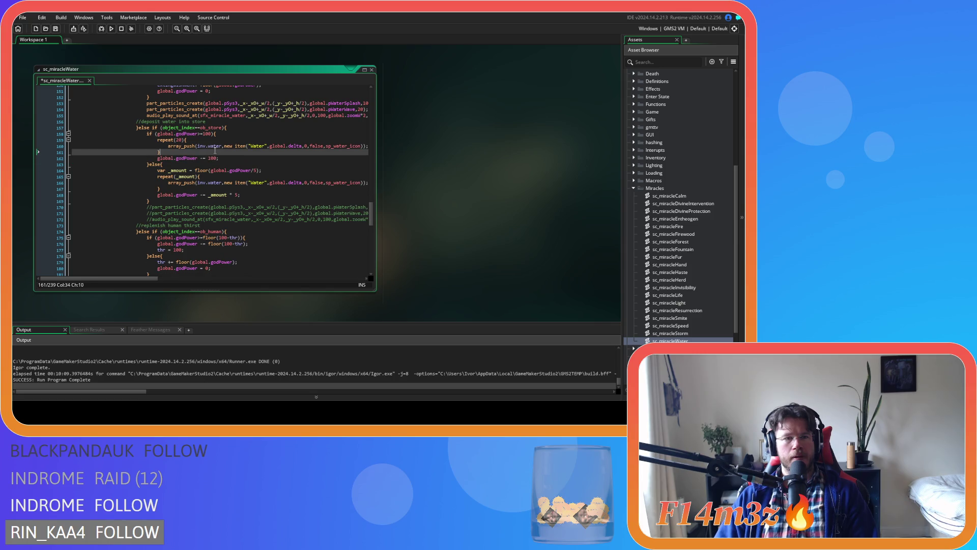
pyautogui.press('Return')
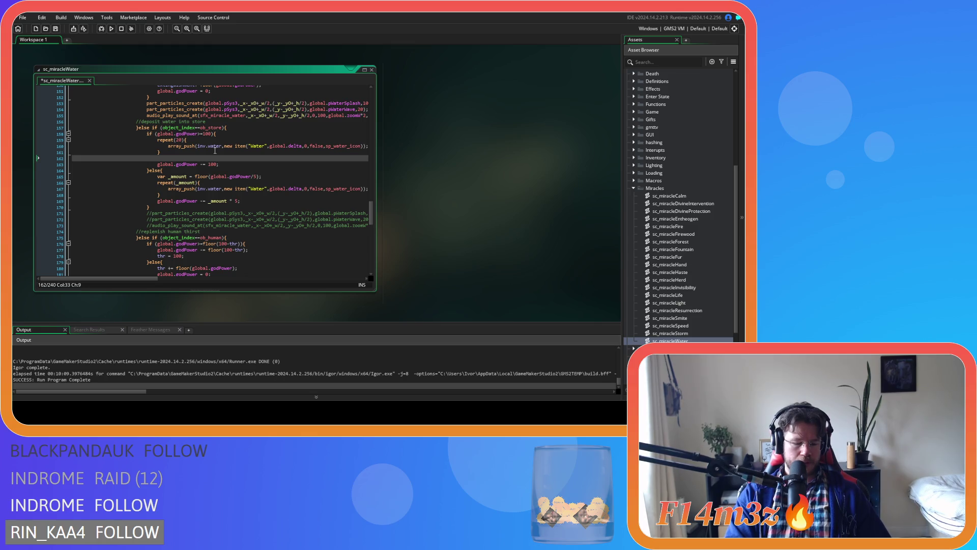
pyautogui.write('itemCount(')
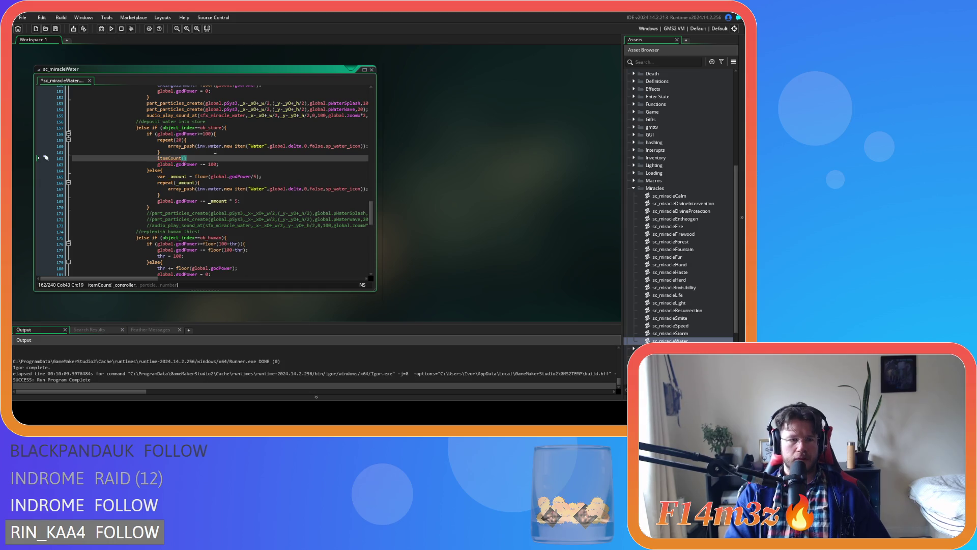
pyautogui.write('id')
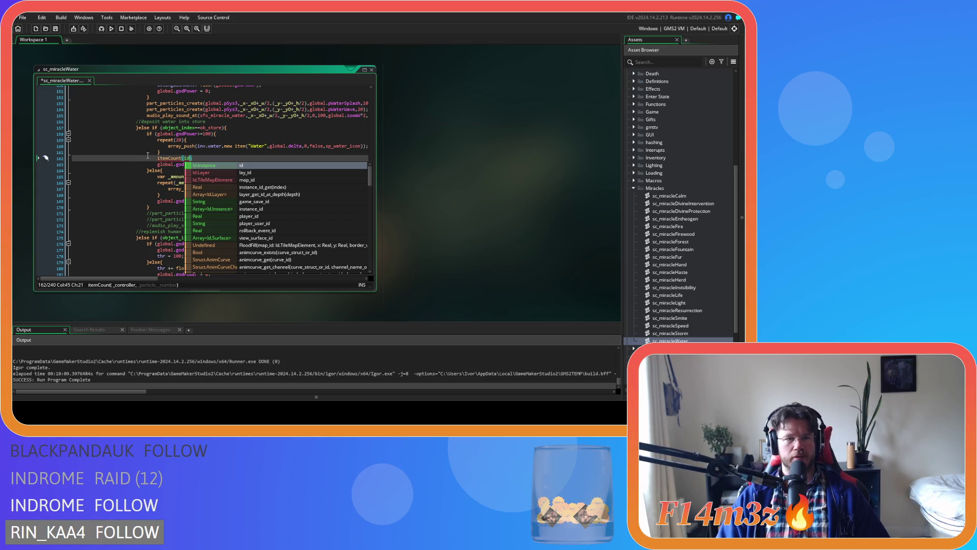
# Step: Finish the line as itemCount(id,global.pWater,20); and select it
pyautogui.scroll(10, 206, 170)
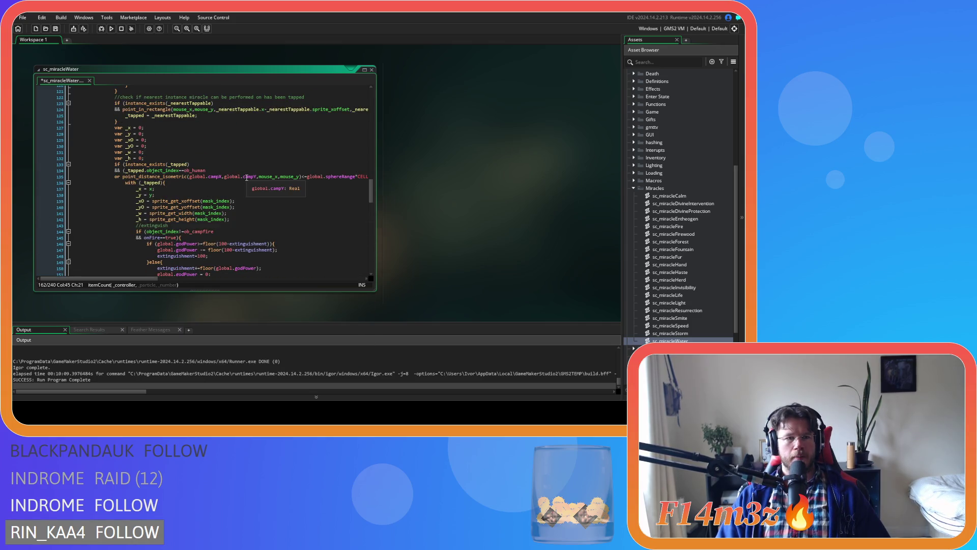
pyautogui.scroll(-4, 247, 178)
pyautogui.scroll(-4, 247, 178)
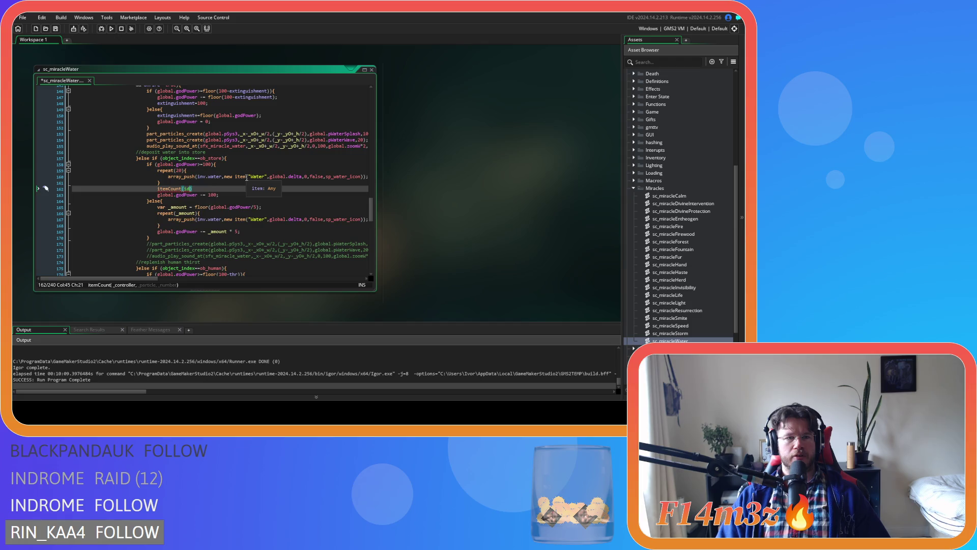
pyautogui.write(',')
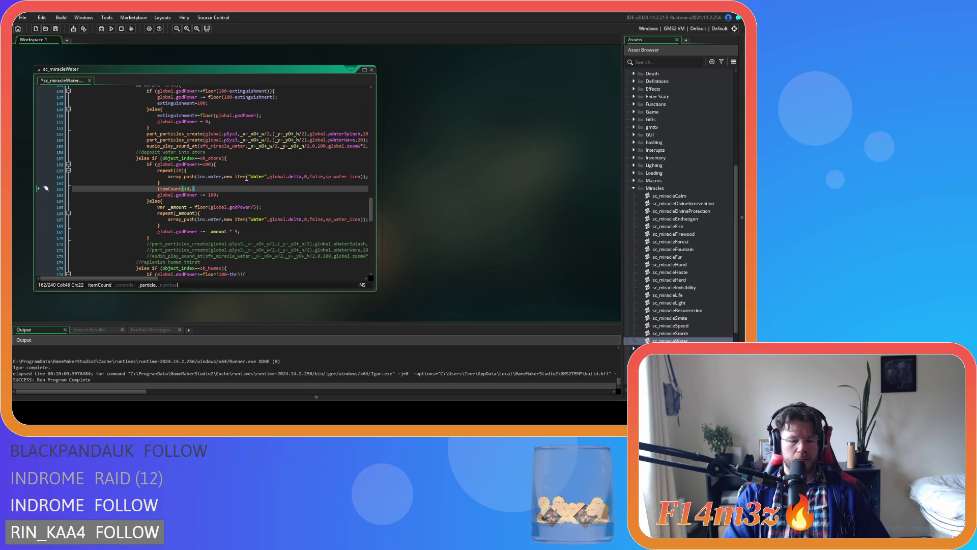
pyautogui.write('pWate')
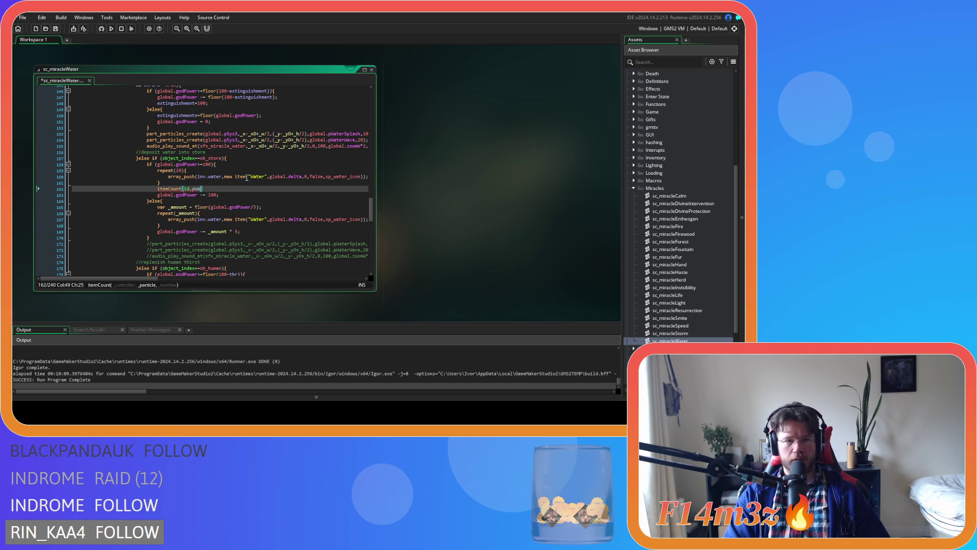
pyautogui.press('BackSpace')
pyautogui.press('BackSpace')
pyautogui.press('BackSpace')
pyautogui.write('global.pWa')
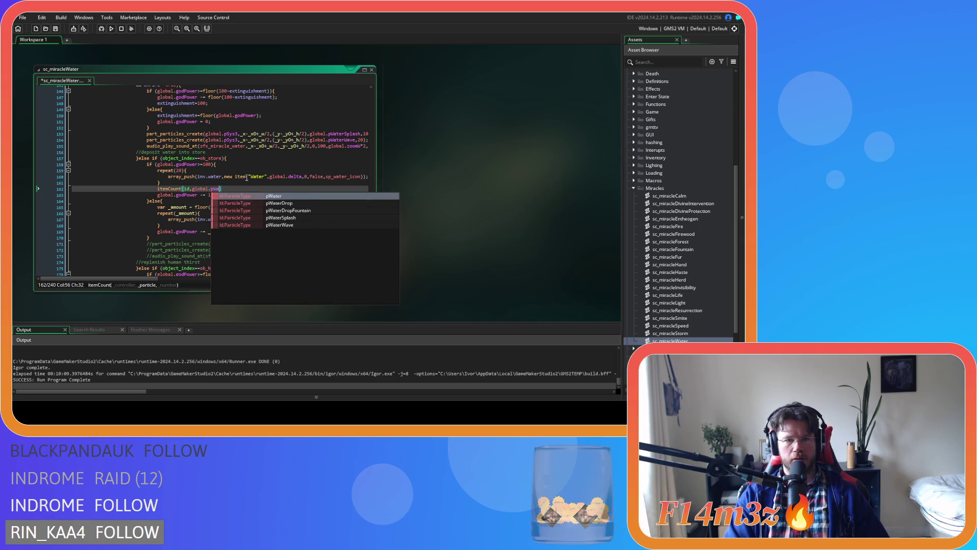
pyautogui.write('ter')
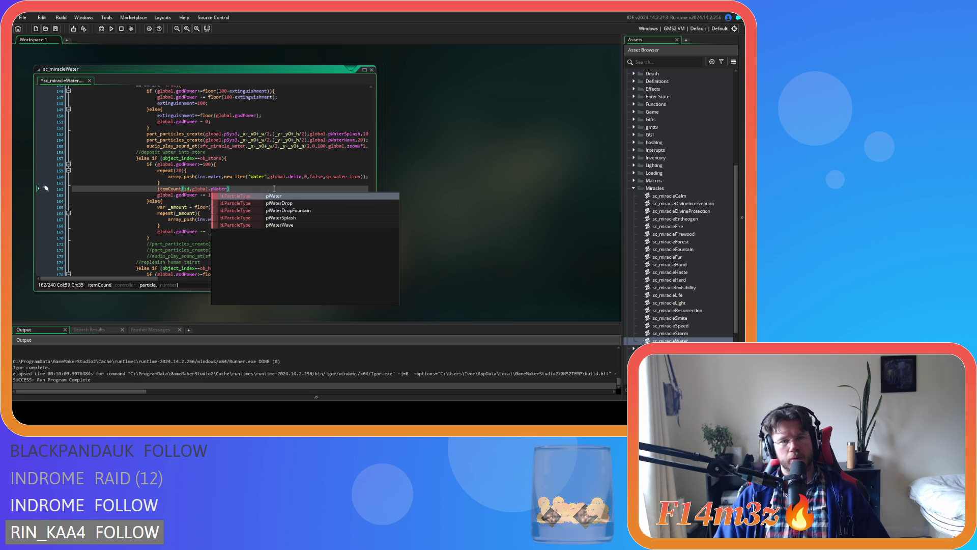
pyautogui.write(',')
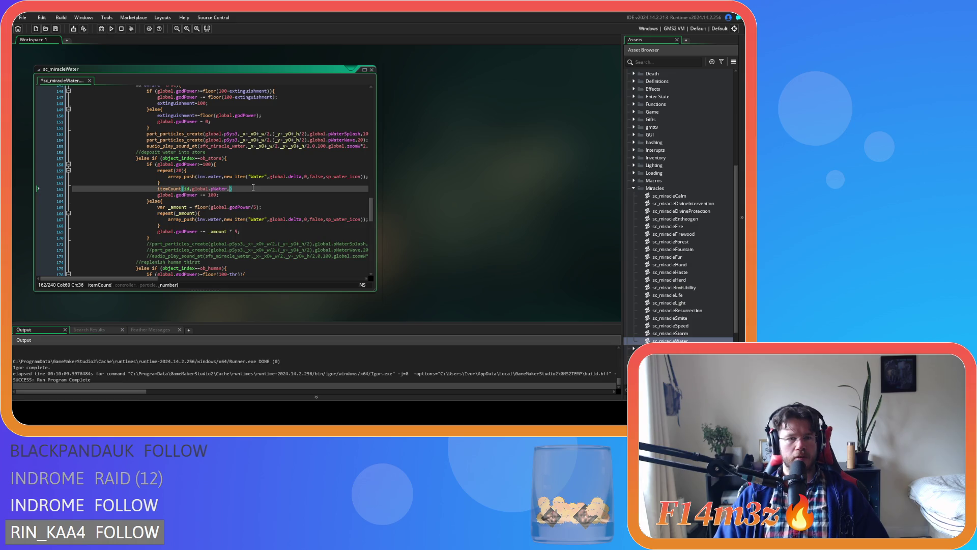
pyautogui.write('20);')
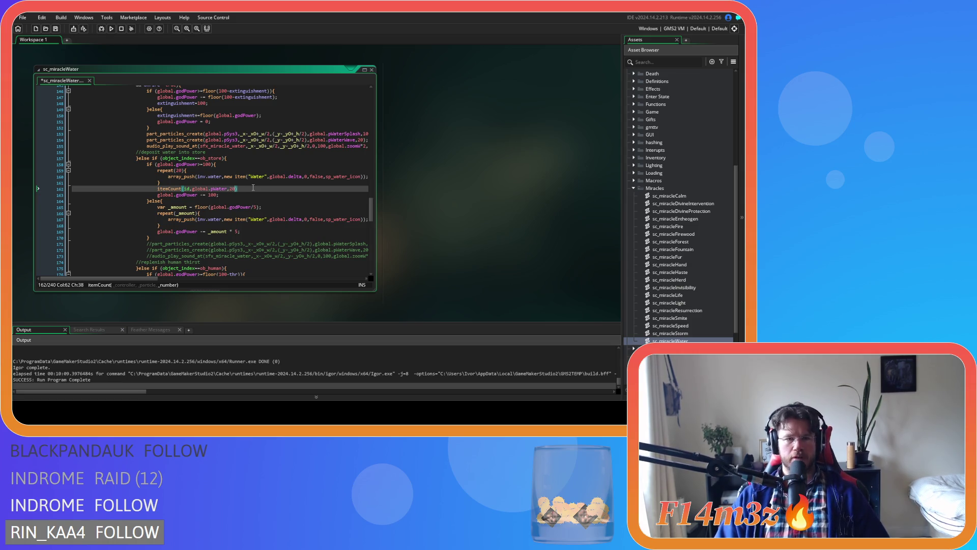
pyautogui.moveTo(253, 189); pyautogui.dragTo(158, 188)
pyautogui.hotkey('ctrl', 'c')
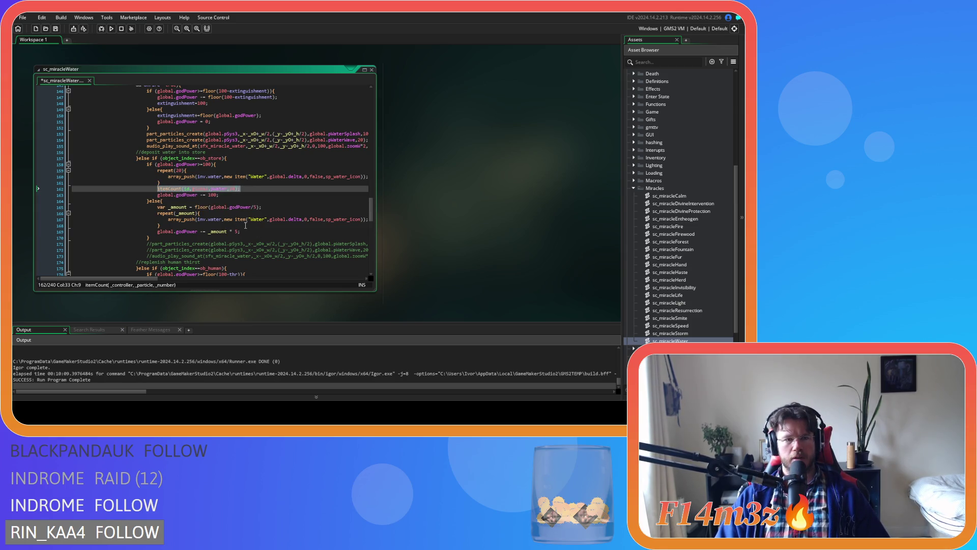
# Step: Paste the itemCount call into the else branch after line 168
pyautogui.click(276, 227)
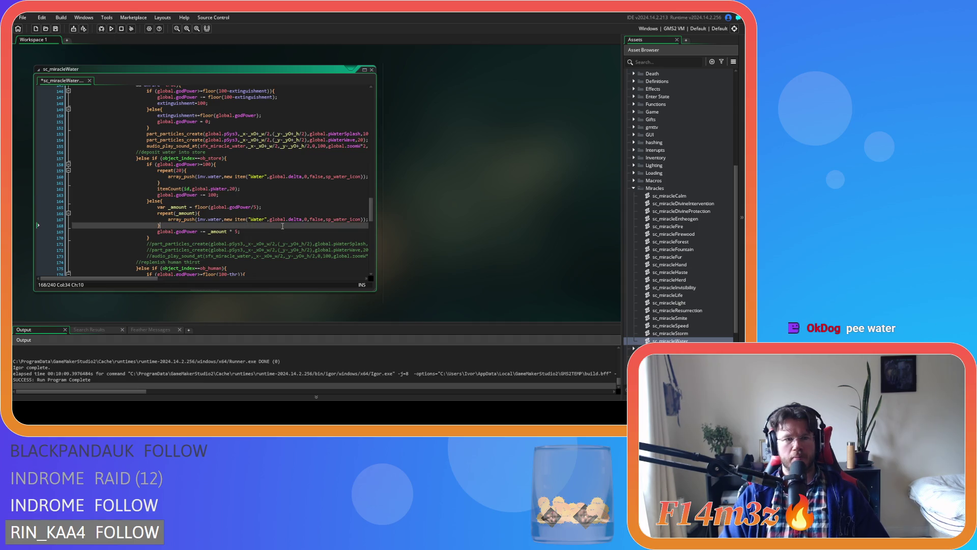
pyautogui.press('Return')
pyautogui.hotkey('ctrl', 'v')
pyautogui.click(195, 214)
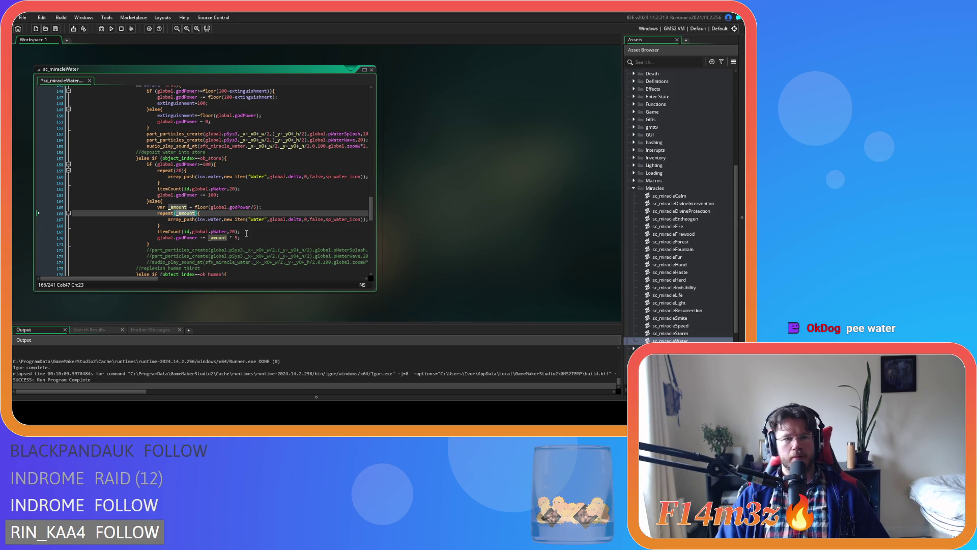
# Step: Replace the hardcoded 20 on line 169 with _amount and save sc_miracleWater
pyautogui.doubleClick(233, 232)
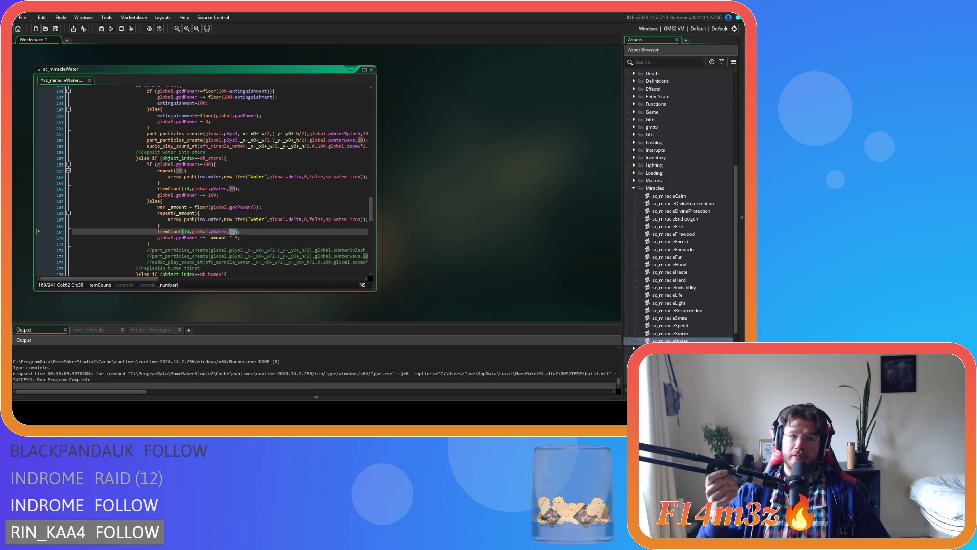
pyautogui.write('20')
pyautogui.hotkey('ctrl', 's')
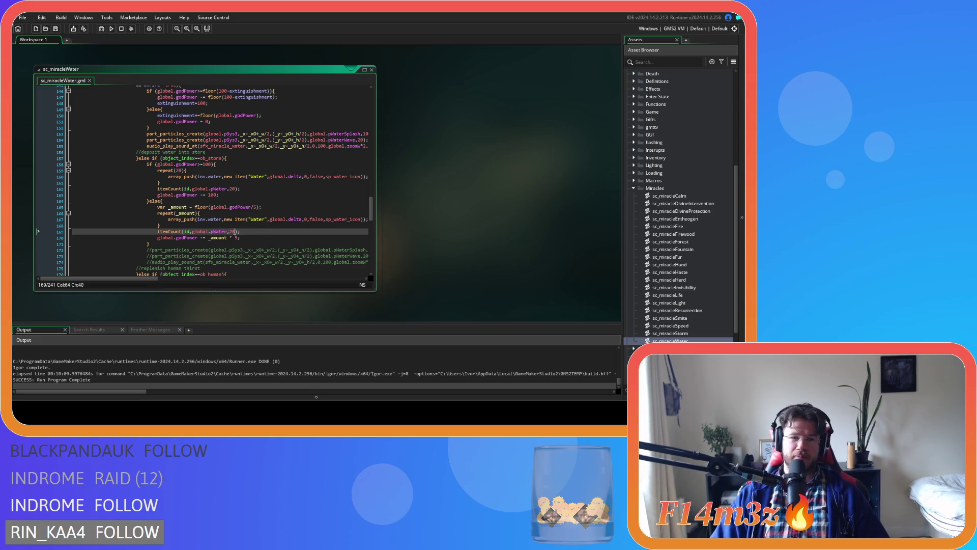
pyautogui.press('BackSpace')
pyautogui.press('BackSpace')
pyautogui.write('_amount')
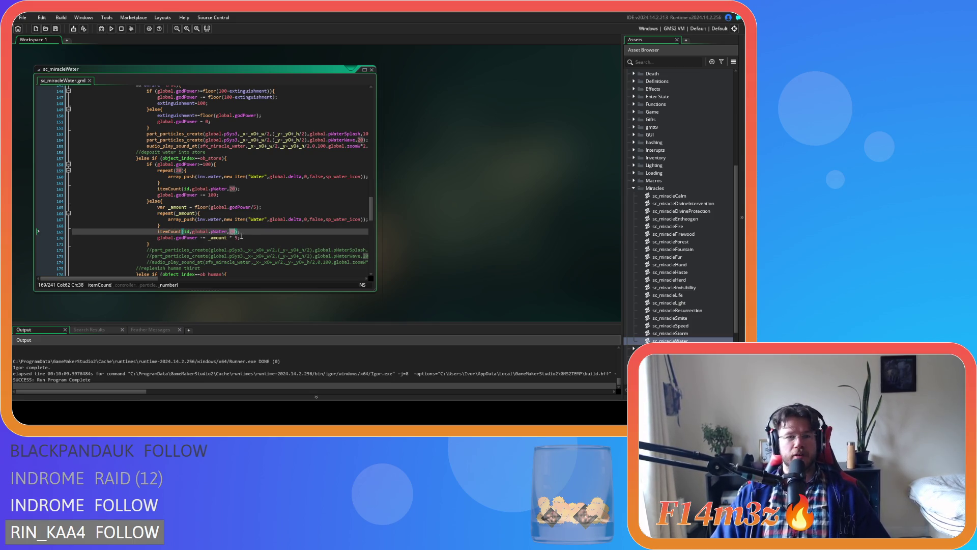
pyautogui.hotkey('ctrl', 's')
pyautogui.click(279, 207)
pyautogui.press('Down')
pyautogui.press('Down')
pyautogui.click(245, 194)
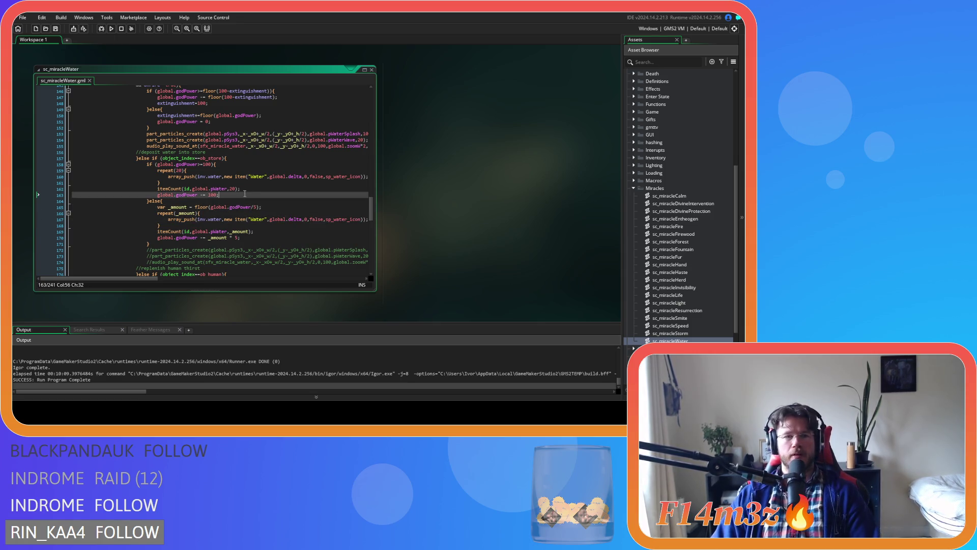
pyautogui.scroll(1, 307, 216)
pyautogui.scroll(-1, 307, 215)
pyautogui.scroll(-2, 308, 216)
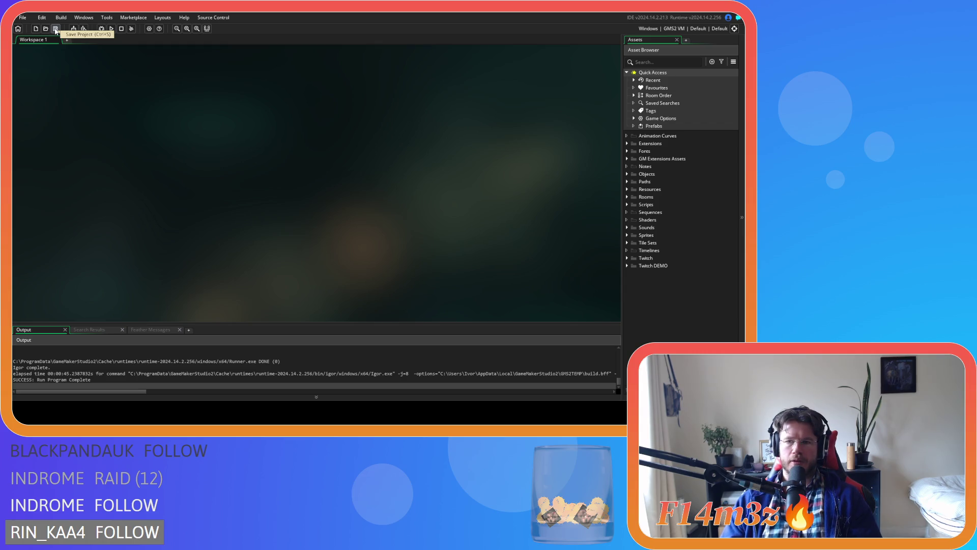
# Step: Open ob_controller's Create event and search for 'starting' to find the startingRabbits line
pyautogui.click(626, 174)
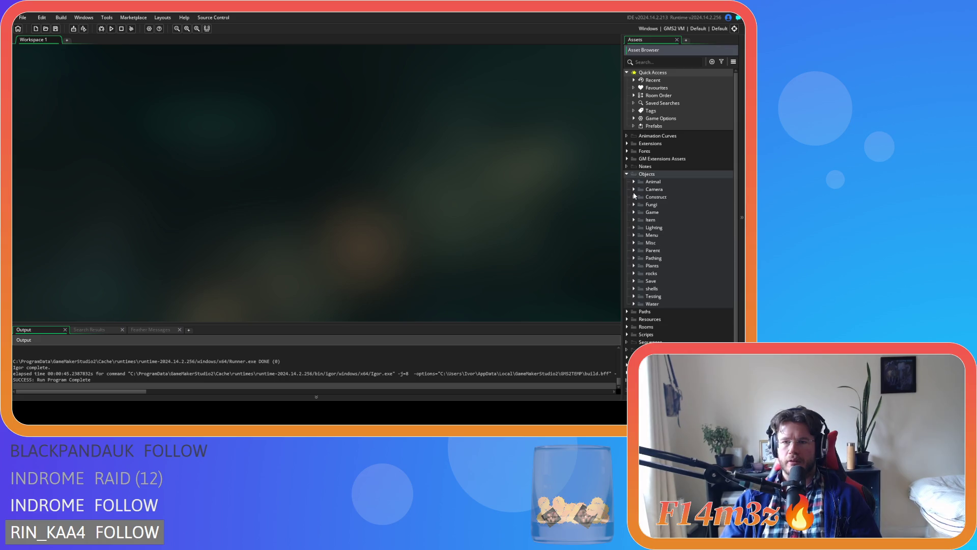
pyautogui.click(634, 212)
pyautogui.doubleClick(666, 219)
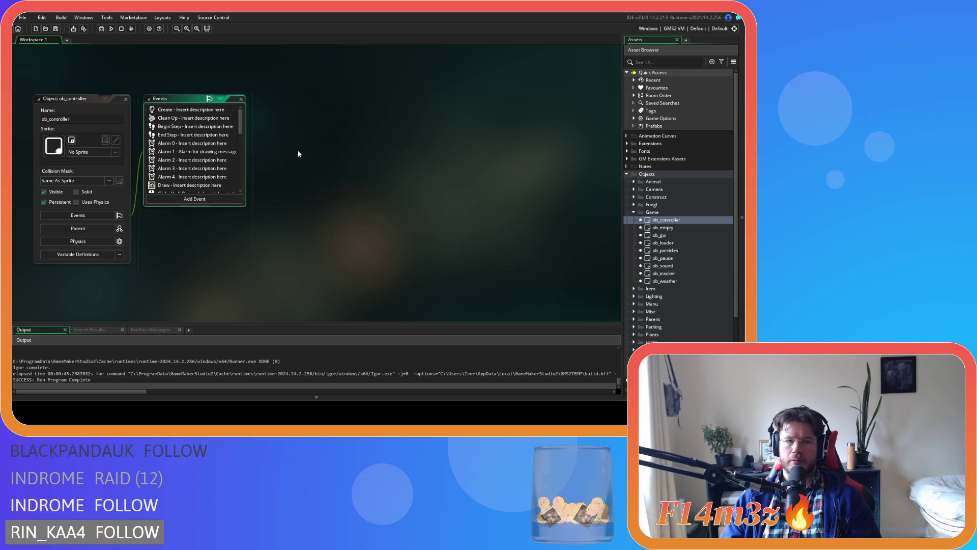
pyautogui.doubleClick(176, 109)
pyautogui.hotkey('ctrl', 'f')
pyautogui.write('s')
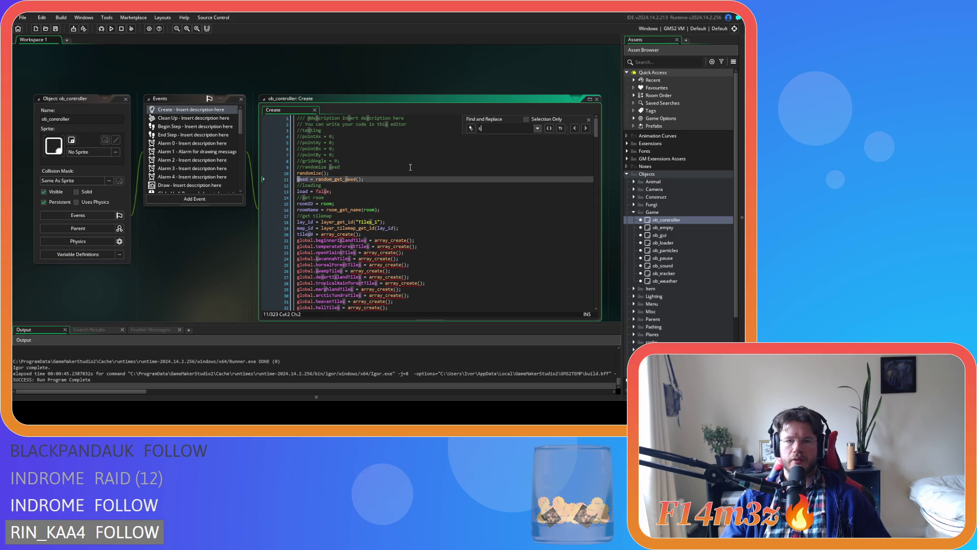
pyautogui.write('tarting')
pyautogui.moveTo(357, 162); pyautogui.dragTo(388, 184)
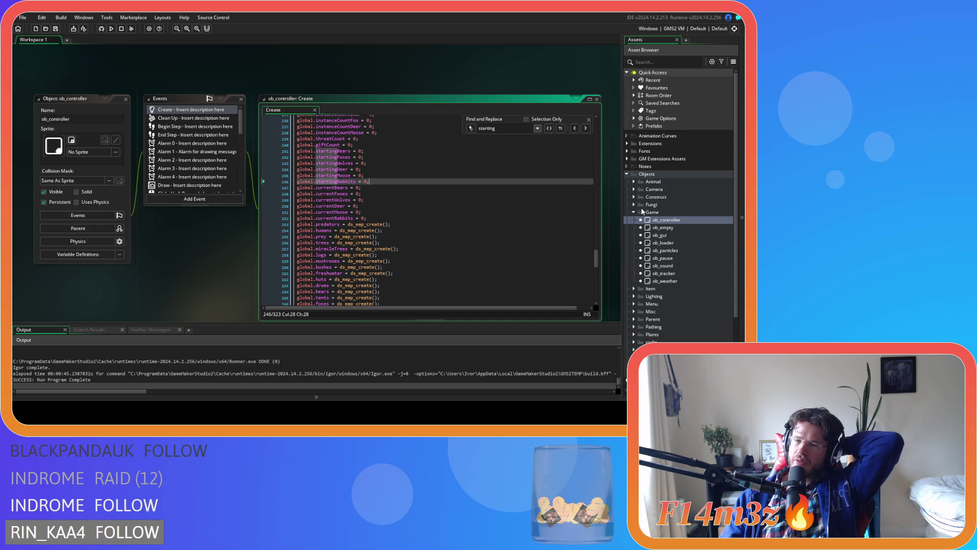
pyautogui.scroll(-3, 637, 284)
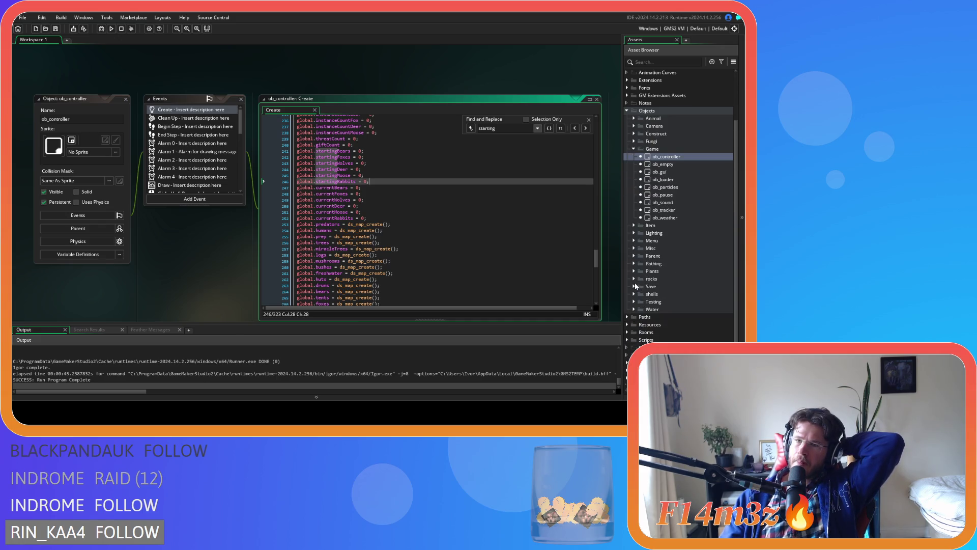
pyautogui.scroll(3, 635, 286)
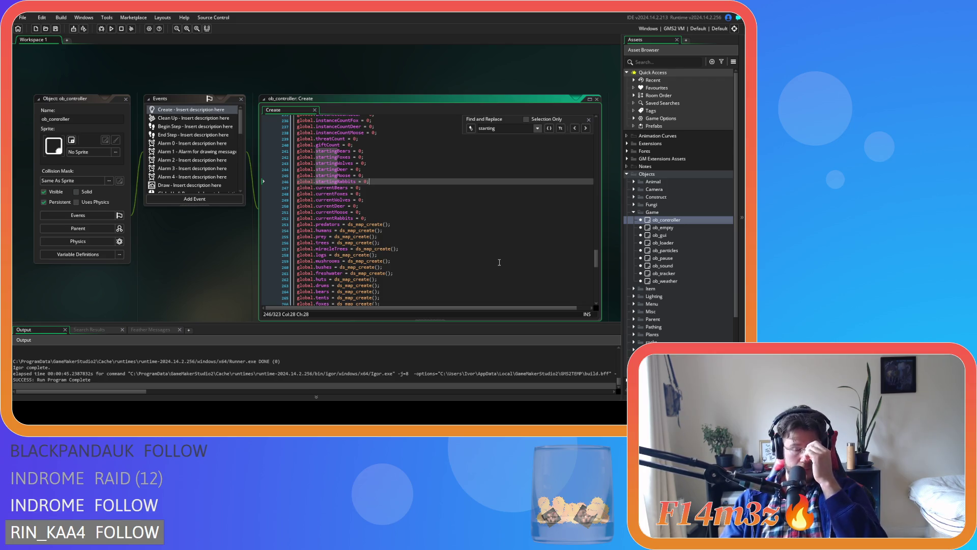
pyautogui.click(634, 181)
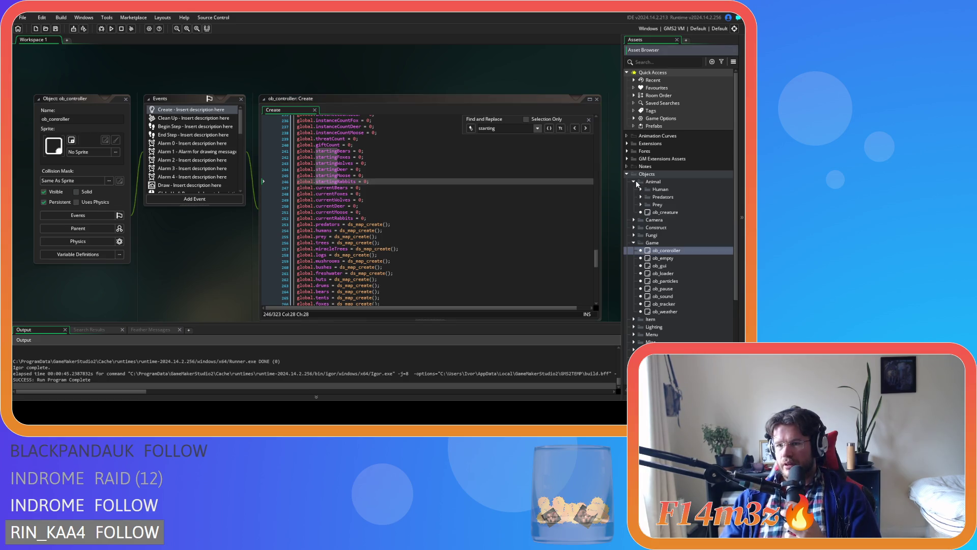
# Step: Open ob_bear's Create event code from the predator objects
pyautogui.click(641, 196)
pyautogui.doubleClick(668, 204)
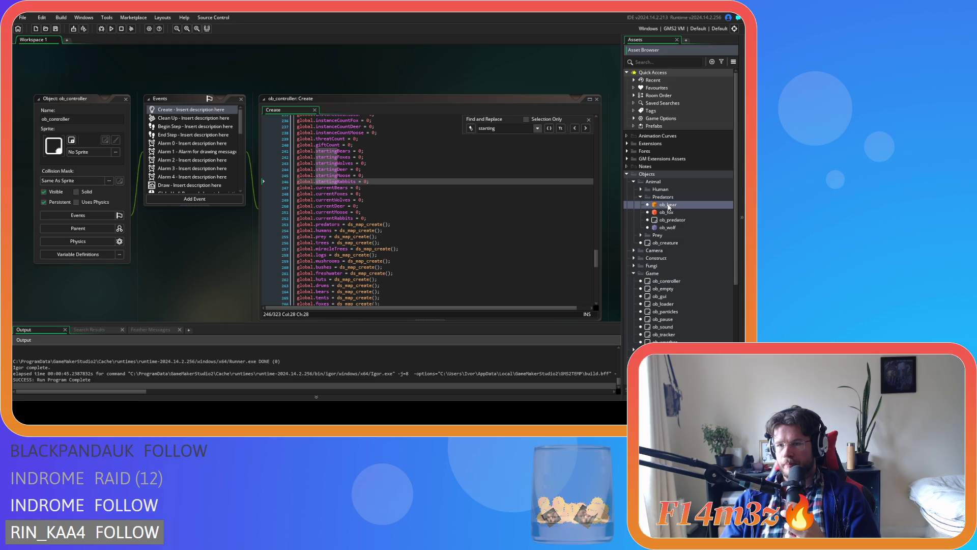
pyautogui.click(191, 86)
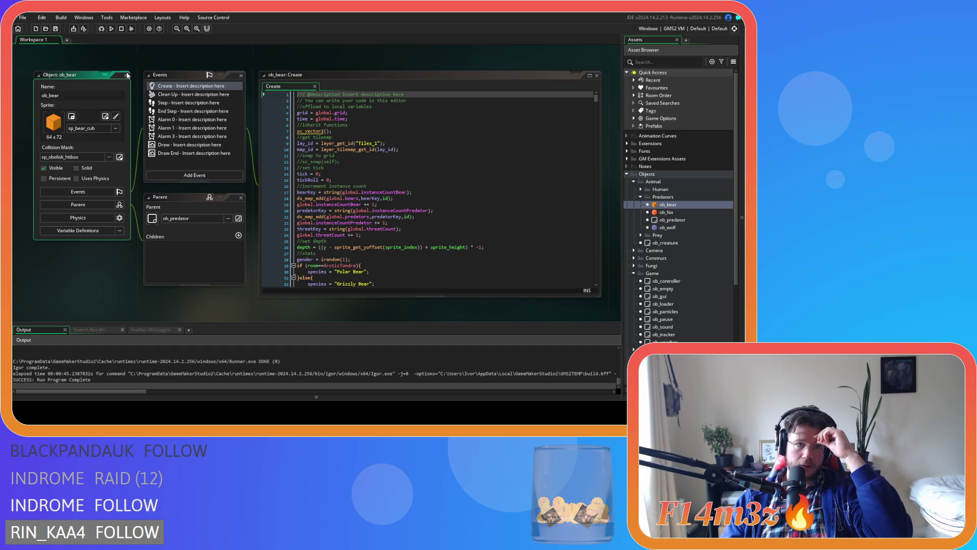
# Step: Select global.startingBears on line 241 and find all its uses project-wide
pyautogui.scroll(5, 366, 234)
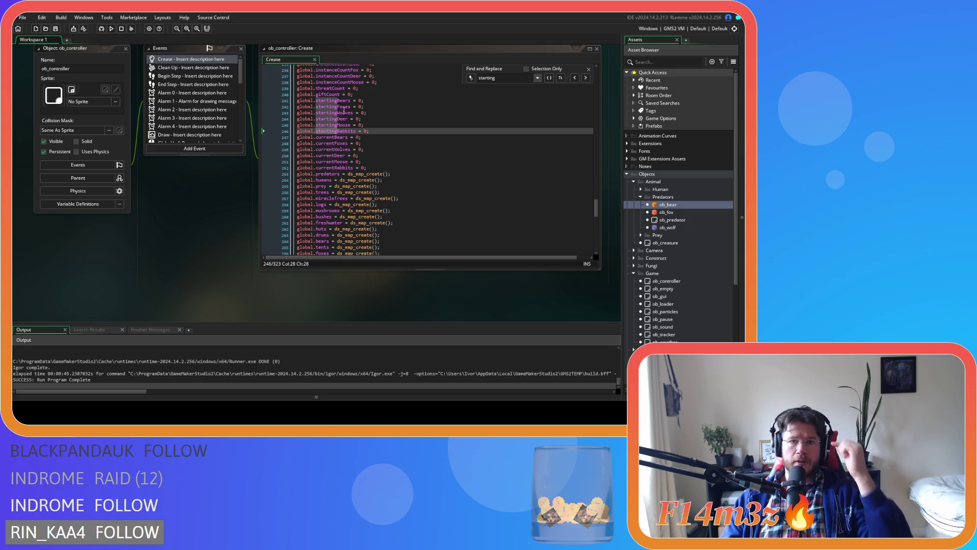
pyautogui.moveTo(350, 100); pyautogui.dragTo(312, 104)
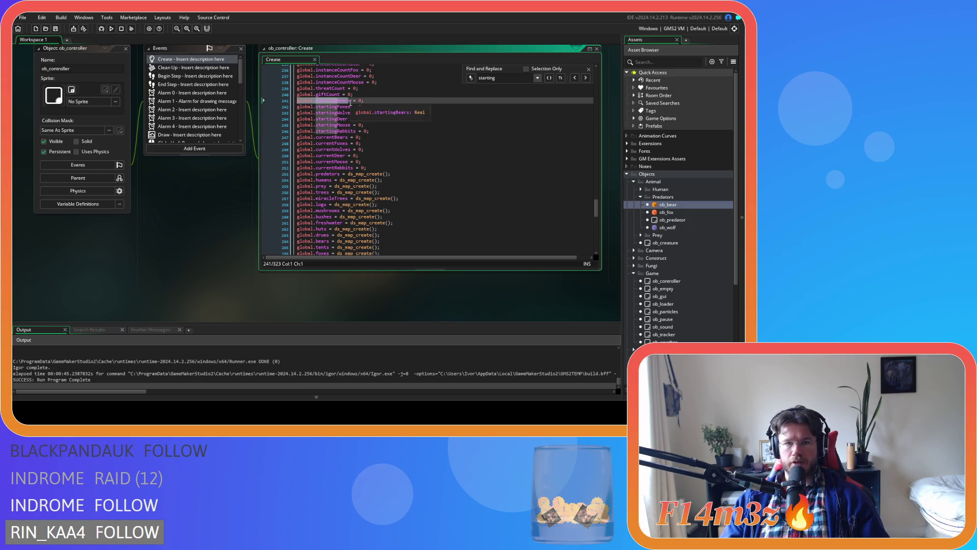
pyautogui.hotkey('ctrl', 'shift', 'f')
pyautogui.click(215, 106)
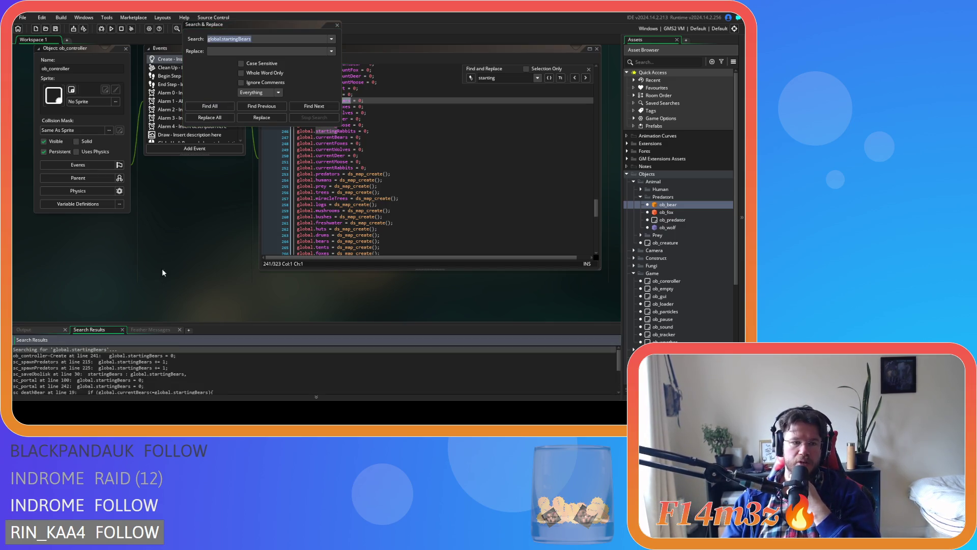
# Step: Check the sc_spawnPredators match at line 215, then close the search dialog and script
pyautogui.doubleClick(146, 362)
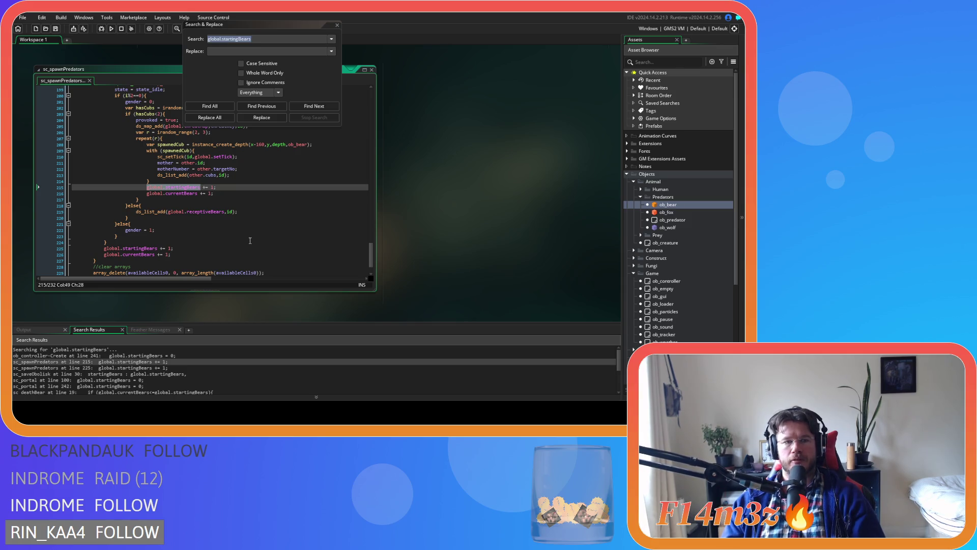
pyautogui.click(336, 24)
pyautogui.click(371, 70)
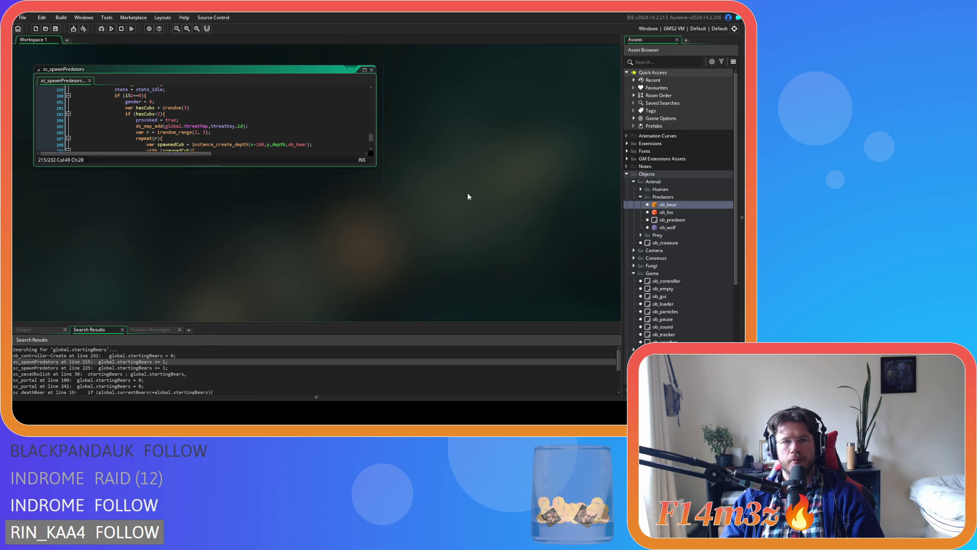
pyautogui.click(397, 171)
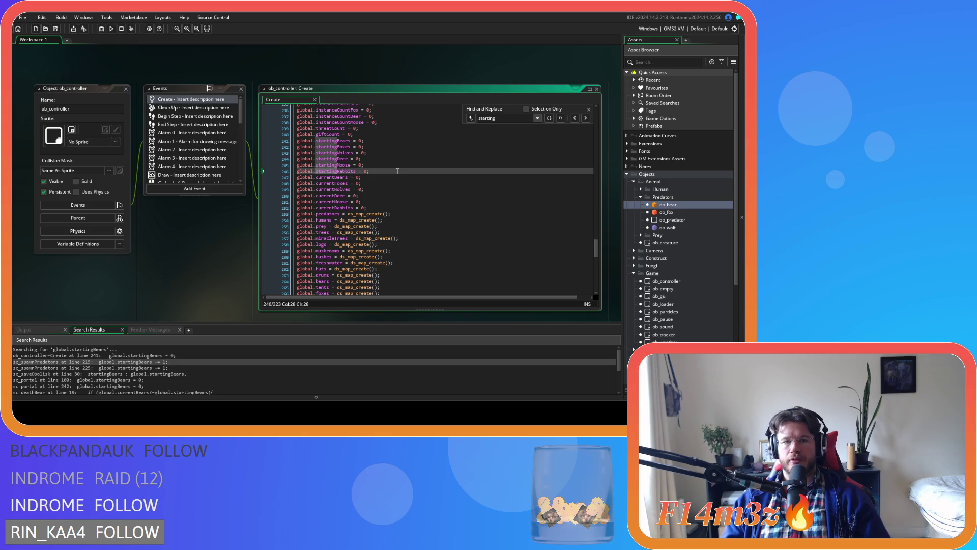
# Step: Duplicate the rabbit lines into global.startingTrees and global.currentTrees, then save
pyautogui.hotkey('ctrl', 'd')
pyautogui.doubleClick(351, 177)
pyautogui.write('Tre')
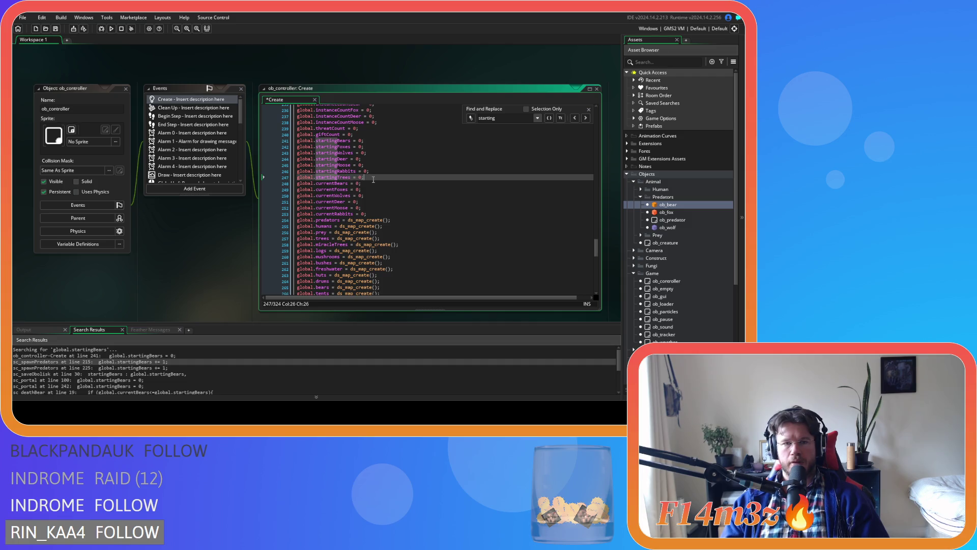
pyautogui.click(368, 214)
pyautogui.hotkey('ctrl', 'd')
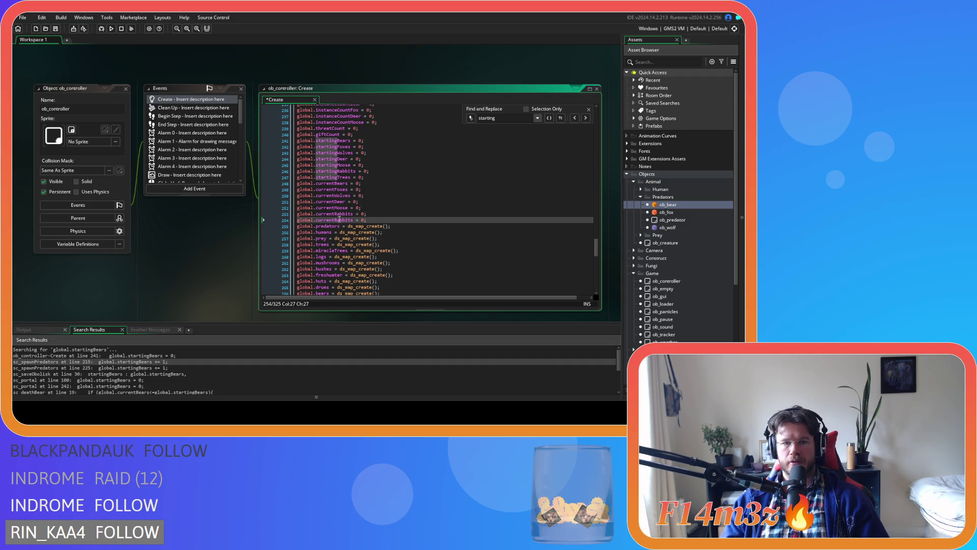
pyautogui.doubleClick(346, 221)
pyautogui.write('Tre')
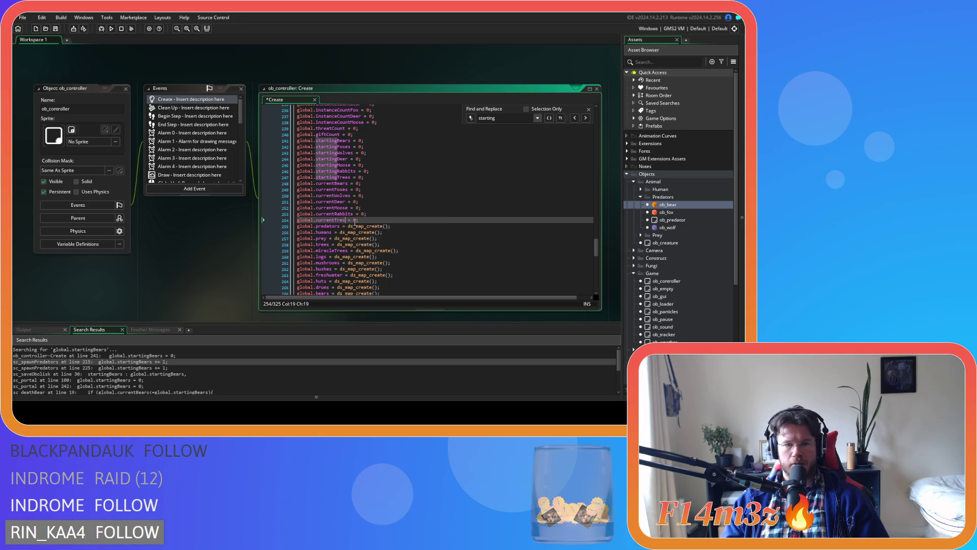
pyautogui.write('e')
pyautogui.press('End')
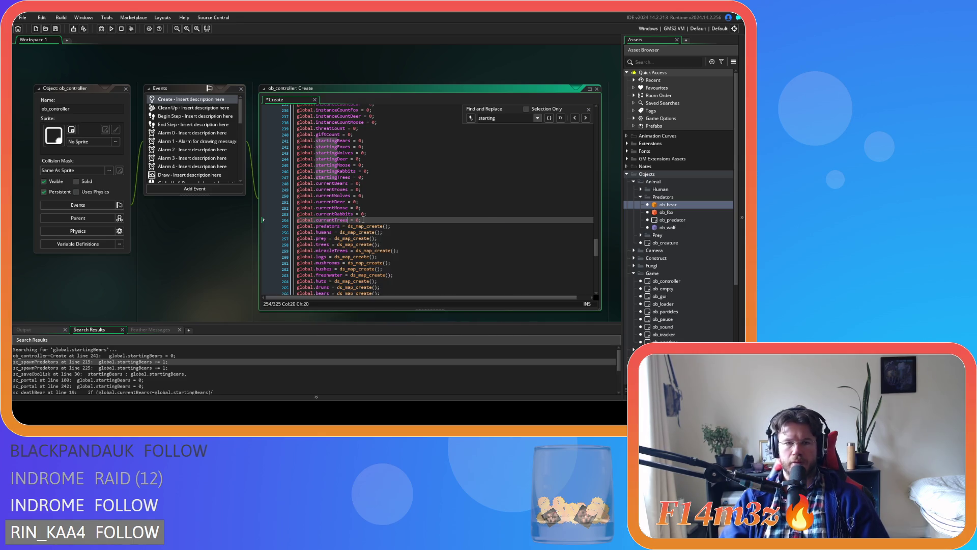
pyautogui.hotkey('ctrl', 's')
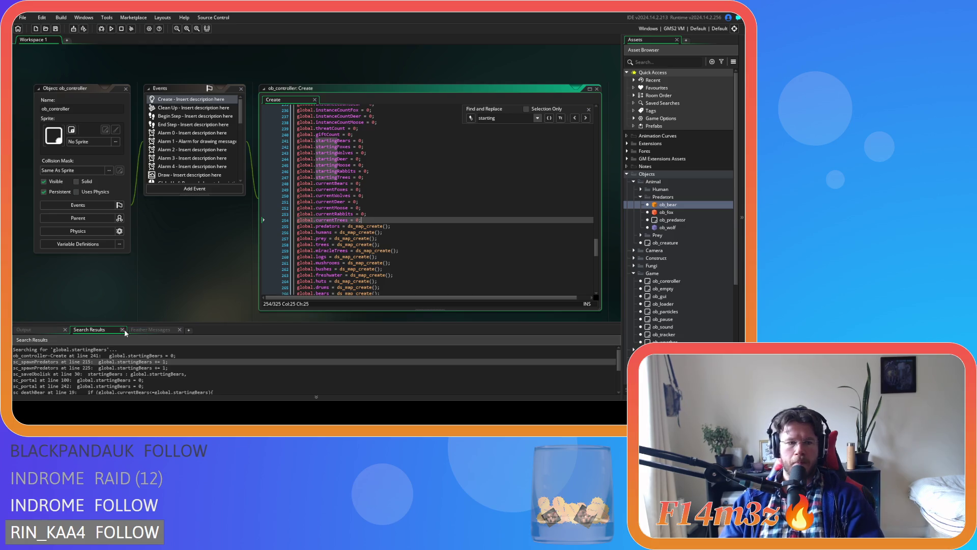
# Step: Close all windows in the workspace
pyautogui.rightClick(183, 279)
pyautogui.moveTo(202, 290)
pyautogui.click(233, 308)
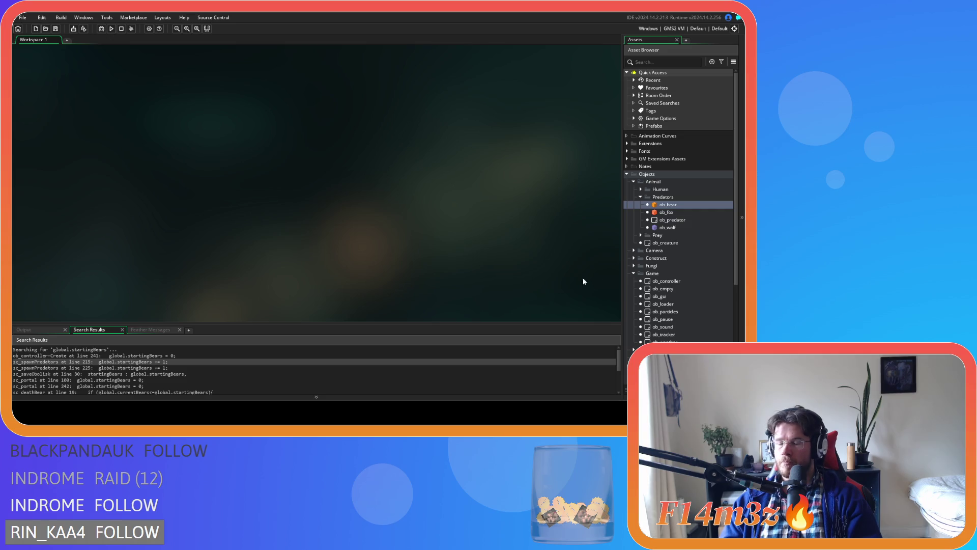
# Step: Open the sc_spawnPlants script from Scripts > Spawn
pyautogui.scroll(-6, 667, 234)
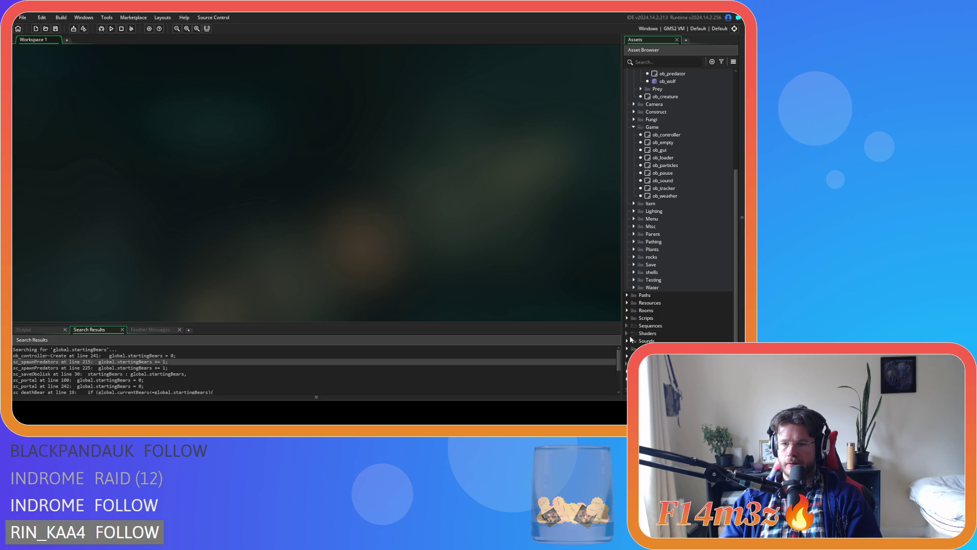
pyautogui.click(627, 318)
pyautogui.scroll(-8, 646, 321)
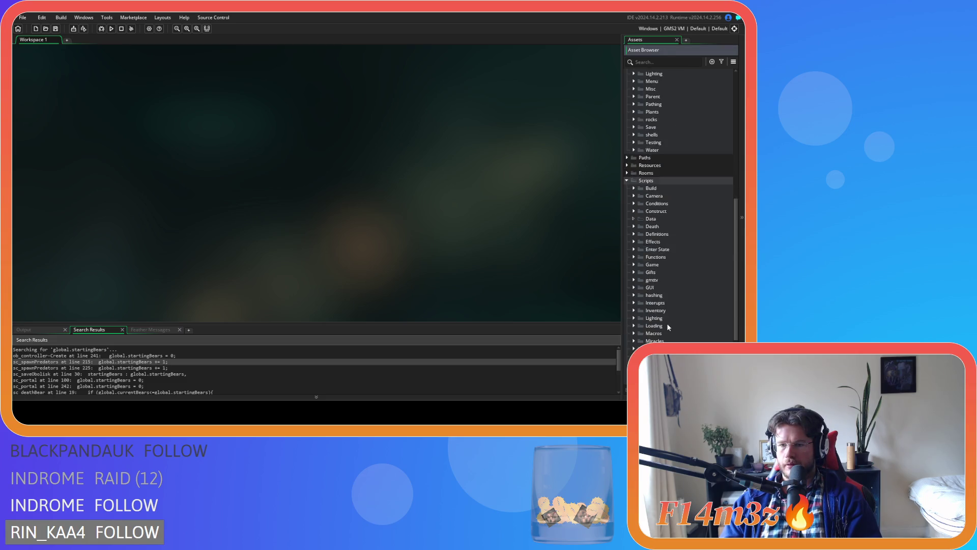
pyautogui.click(634, 333)
pyautogui.scroll(-3, 671, 336)
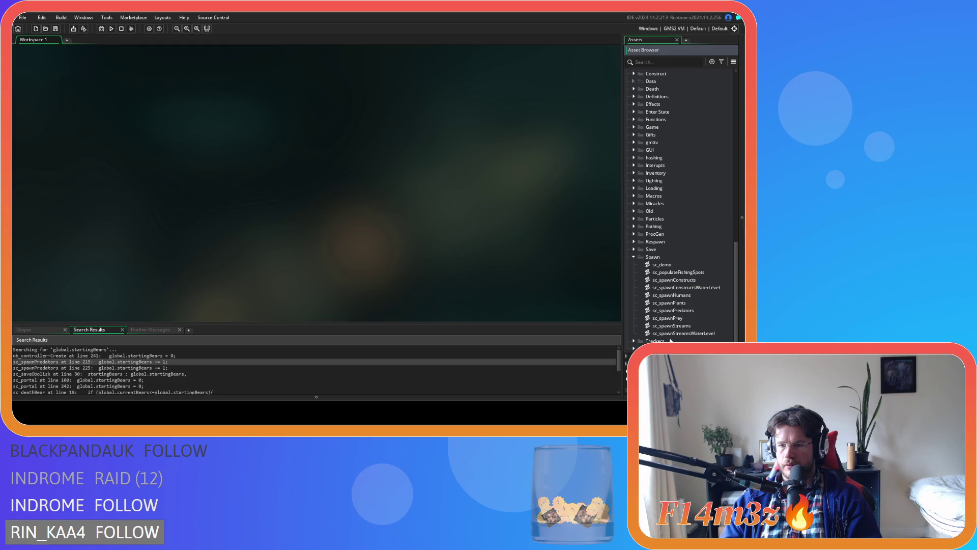
pyautogui.doubleClick(693, 303)
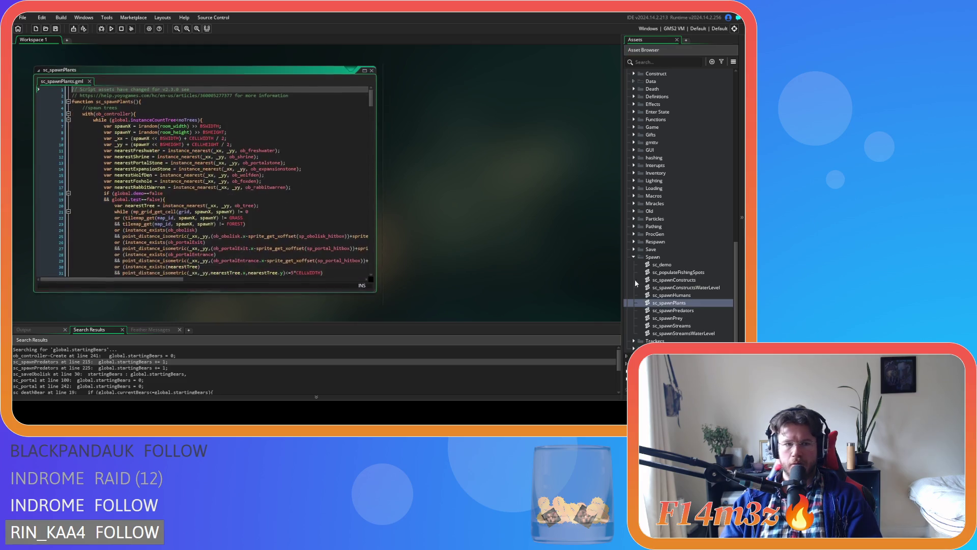
# Step: Insert blank line 110 after the first tree's sc_setTick(spawnedTree,global.setTick) call
pyautogui.moveTo(372, 96); pyautogui.dragTo(373, 148)
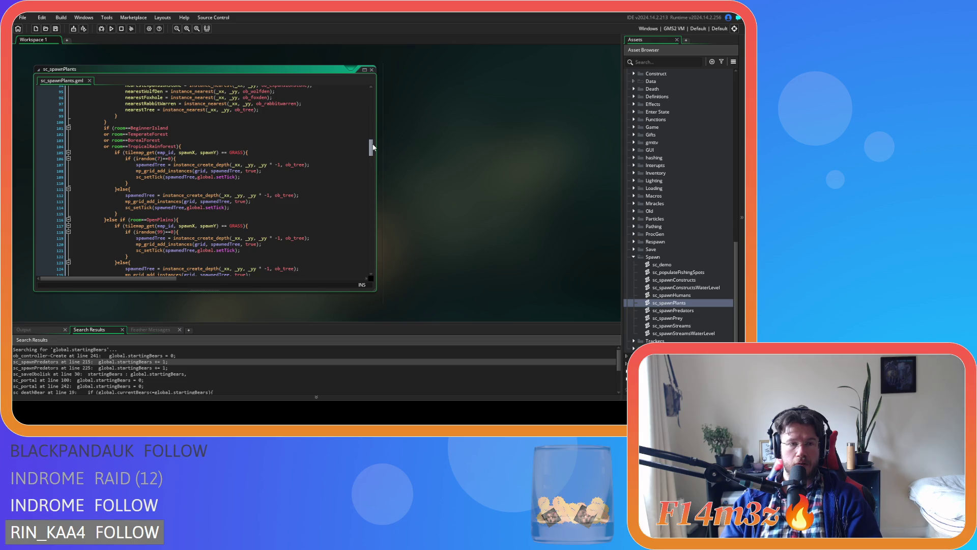
pyautogui.click(281, 177)
pyautogui.press('Return')
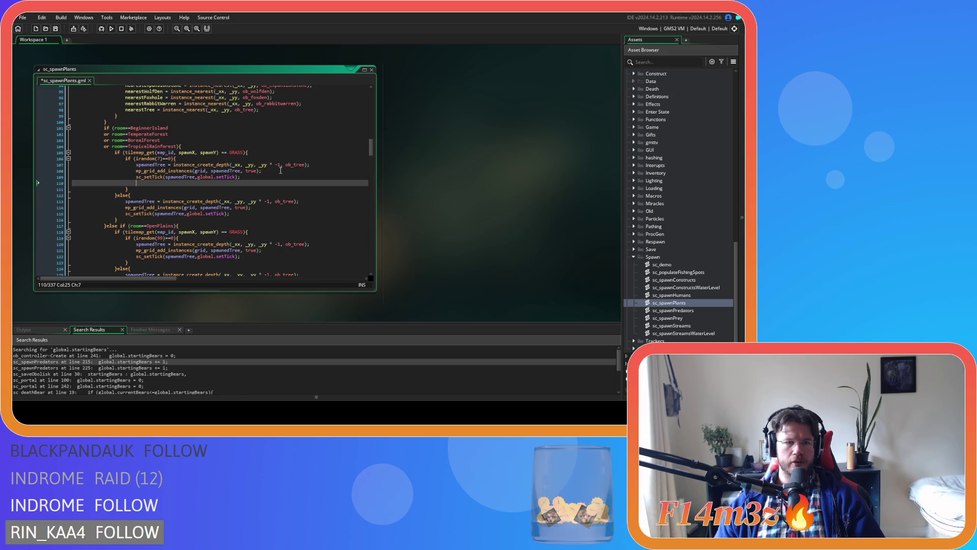
pyautogui.scroll(9, 281, 171)
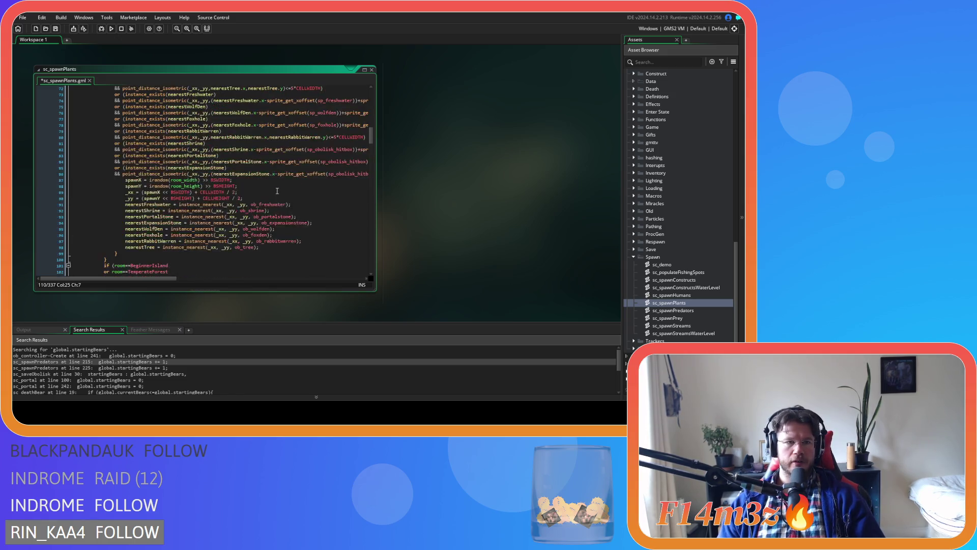
pyautogui.scroll(15, 277, 191)
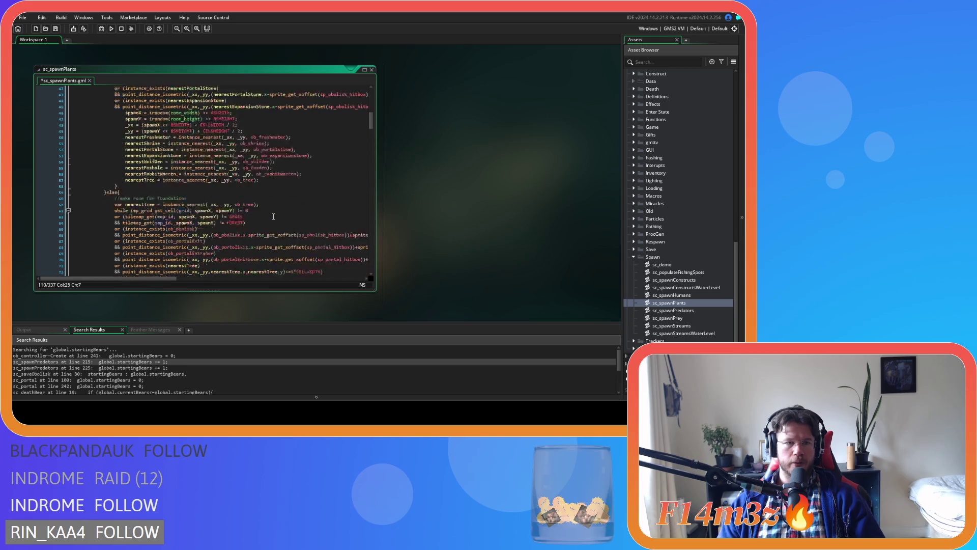
pyautogui.scroll(-20, 275, 226)
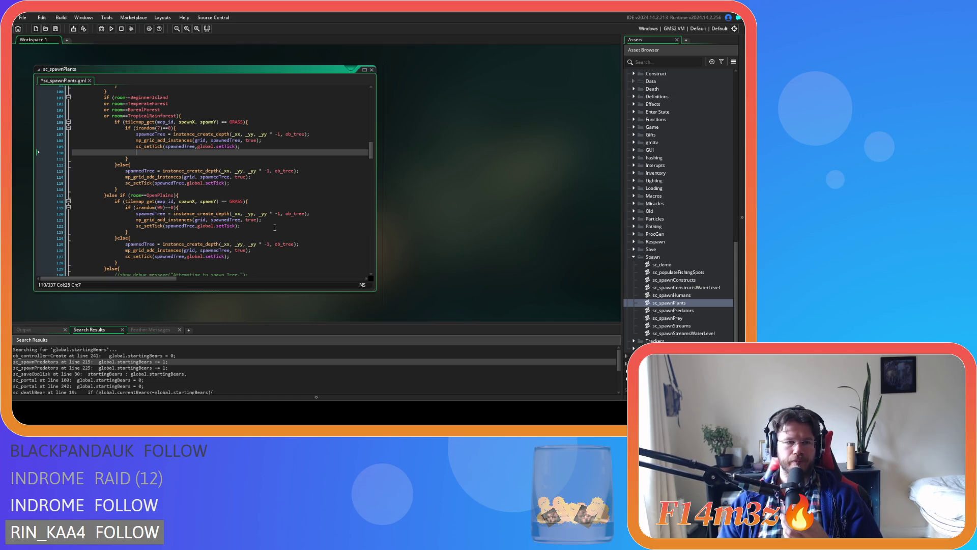
pyautogui.scroll(20, 275, 227)
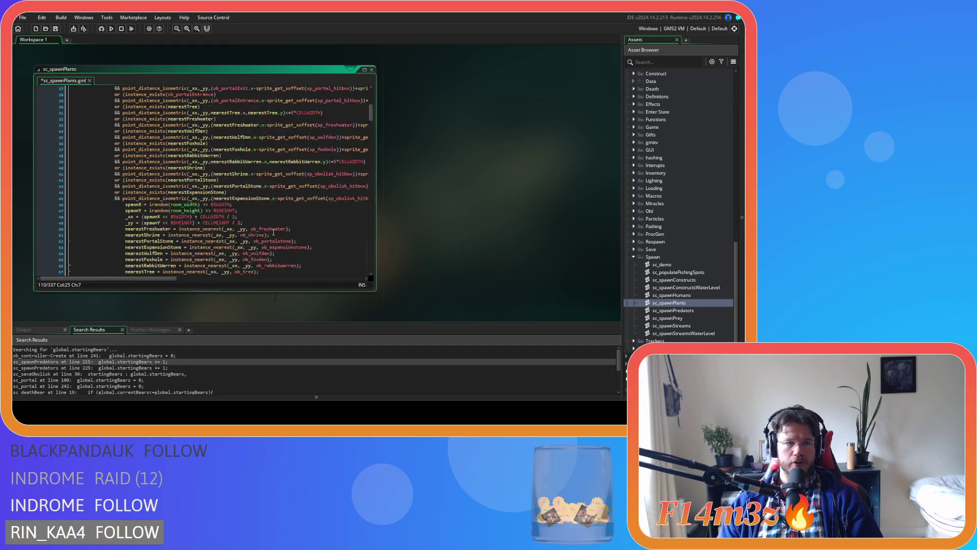
pyautogui.scroll(-10, 274, 239)
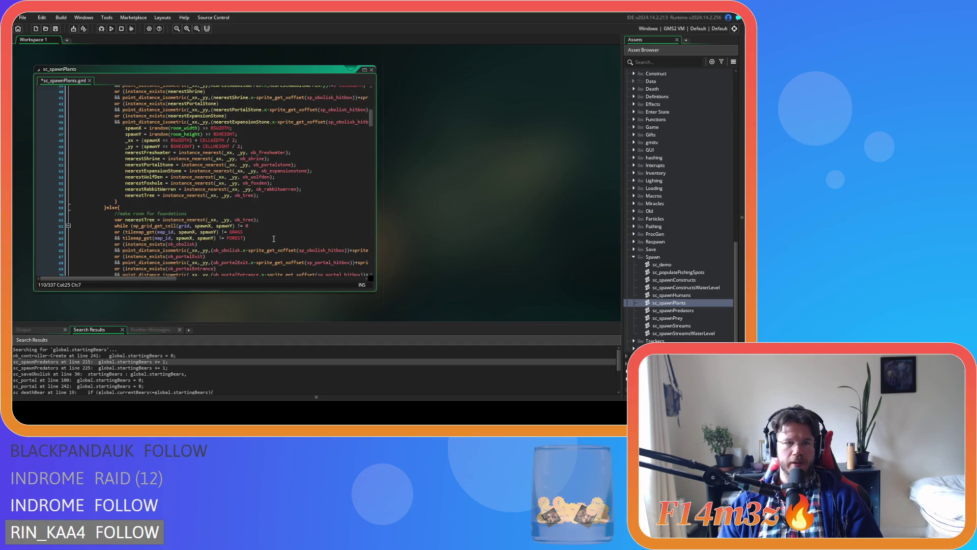
pyautogui.scroll(-8, 274, 239)
pyautogui.scroll(-10, 274, 239)
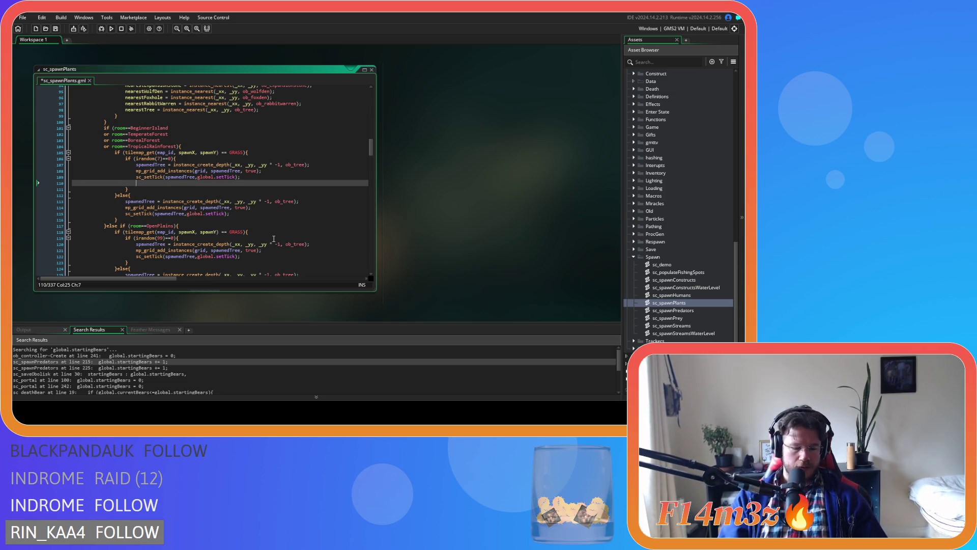
# Step: Add 'global.startingTrees += 1;' and 'global.currentTrees += 1;' on lines 110–111 using autocomplete
pyautogui.write('global.st')
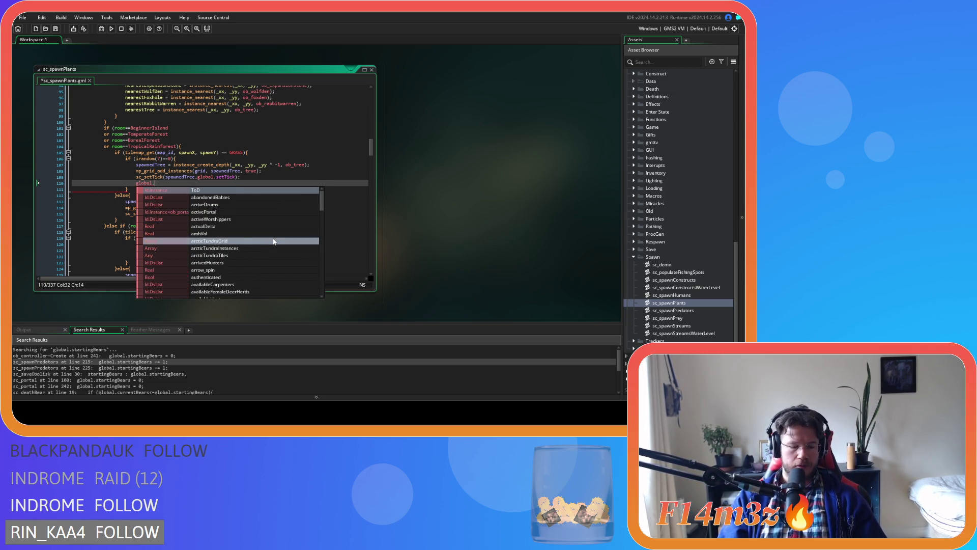
pyautogui.write('arti')
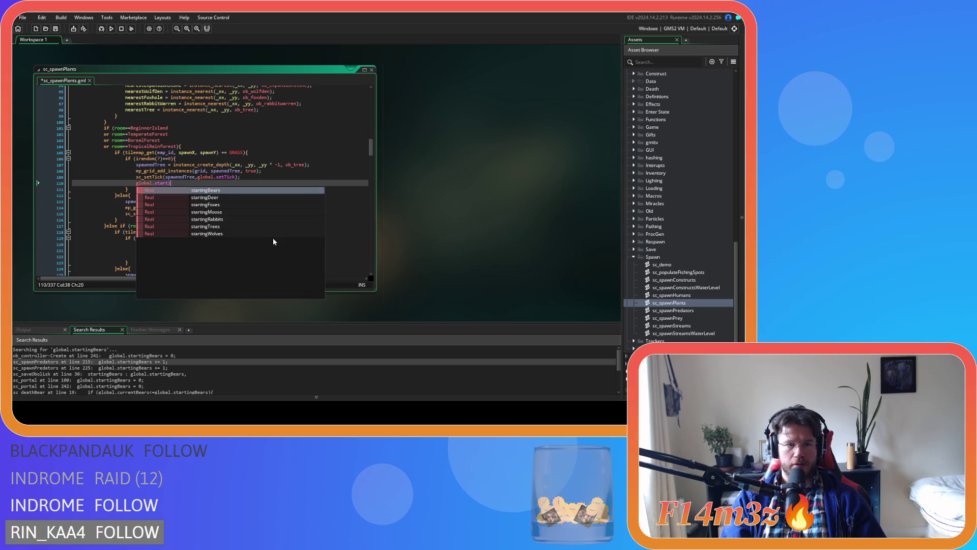
pyautogui.press('Down')
pyautogui.press('Down')
pyautogui.press('Down')
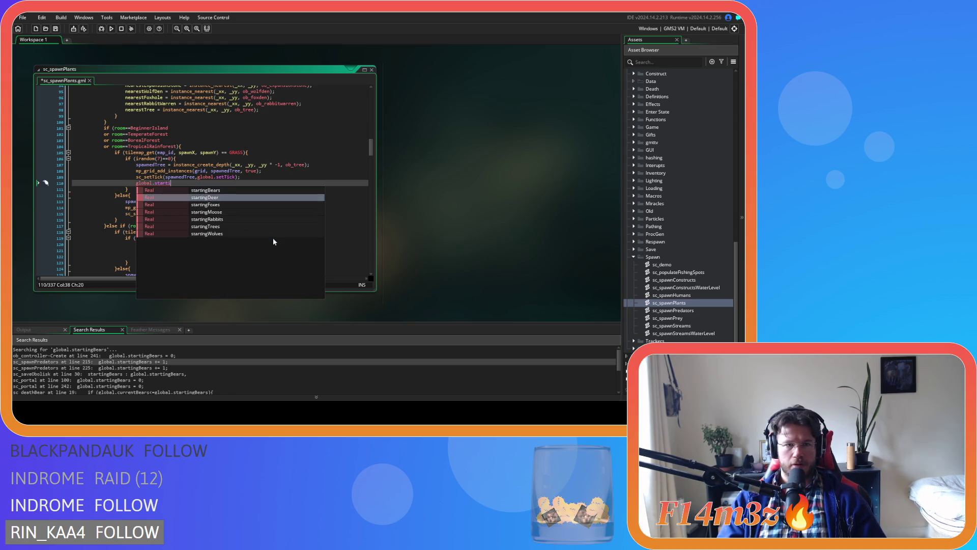
pyautogui.press('Return')
pyautogui.write('+=1')
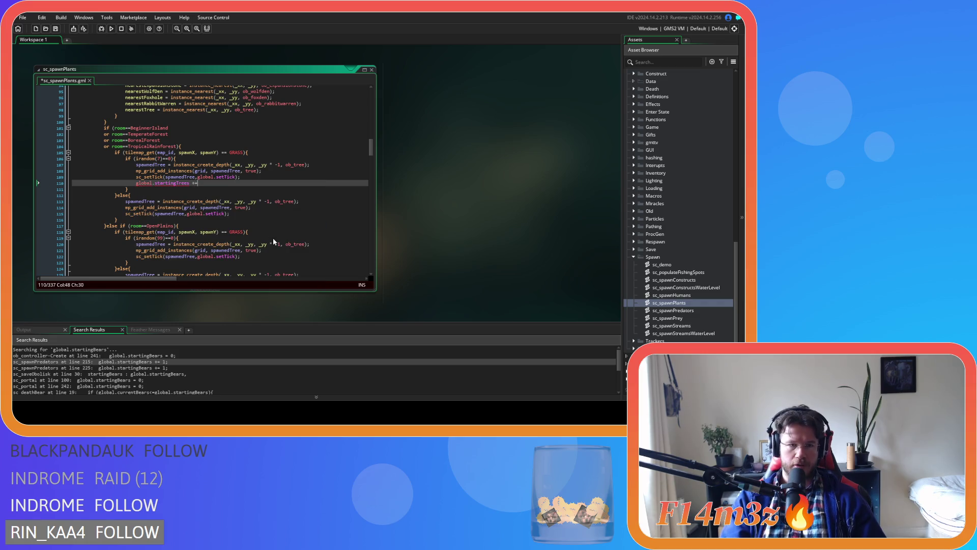
pyautogui.write(';')
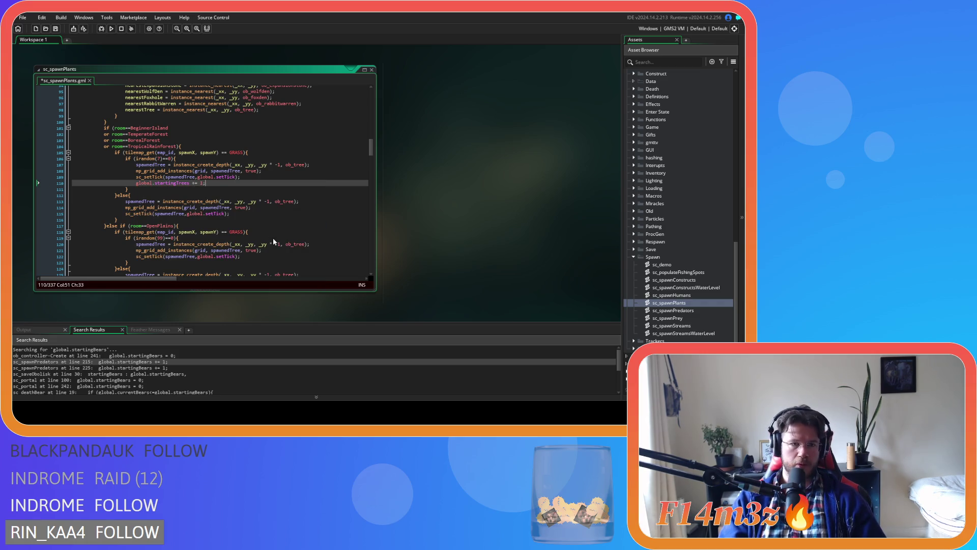
pyautogui.press('Return')
pyautogui.write('global.curren')
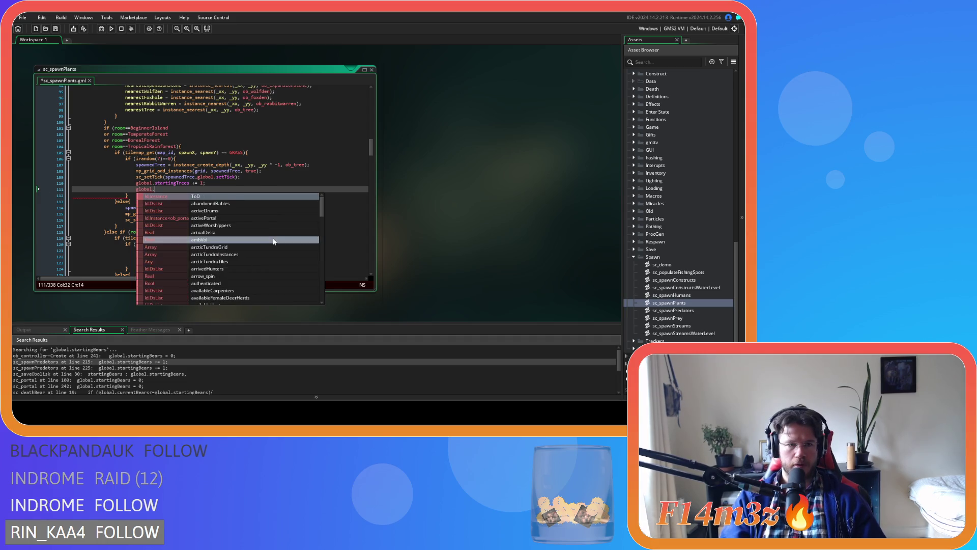
pyautogui.press('Down')
pyautogui.press('Down')
pyautogui.press('Down')
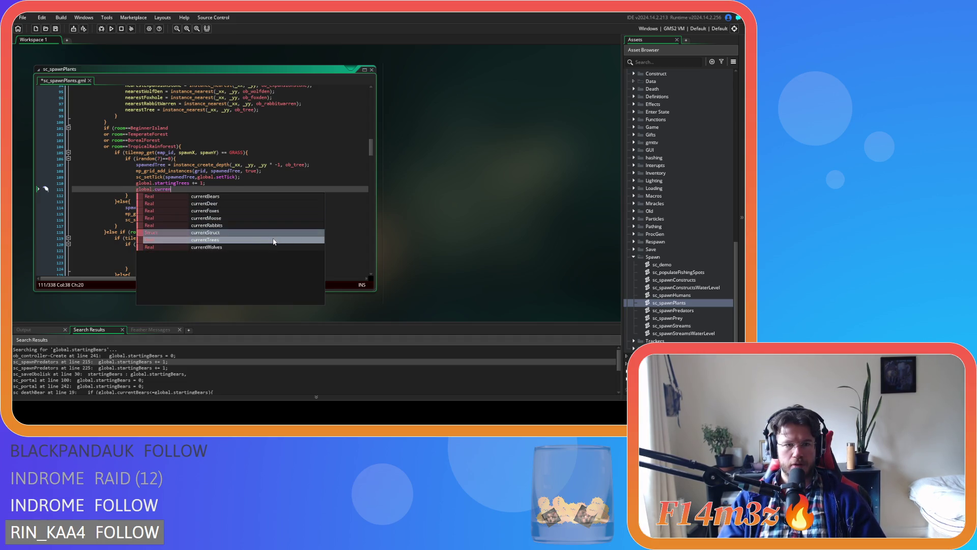
pyautogui.press('Return')
pyautogui.write('+=')
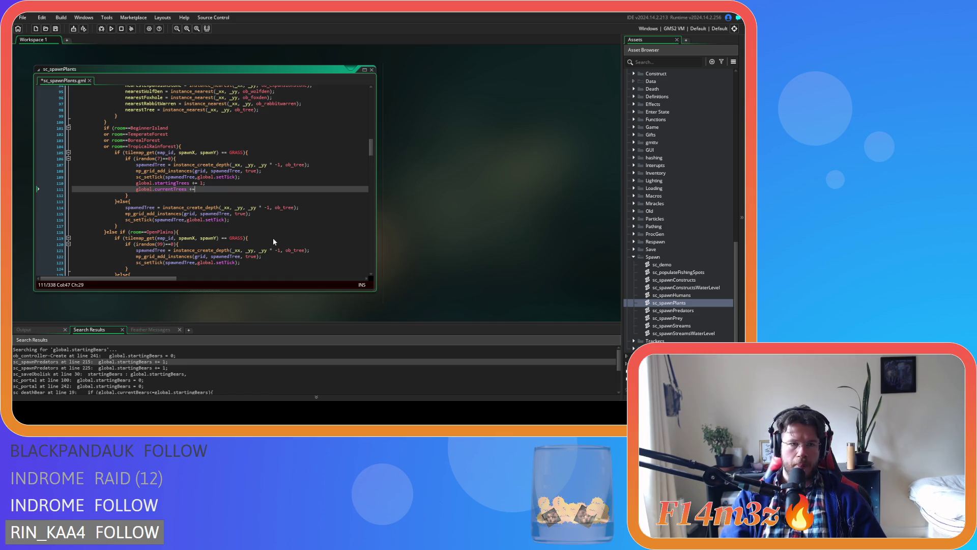
pyautogui.write(' 1;')
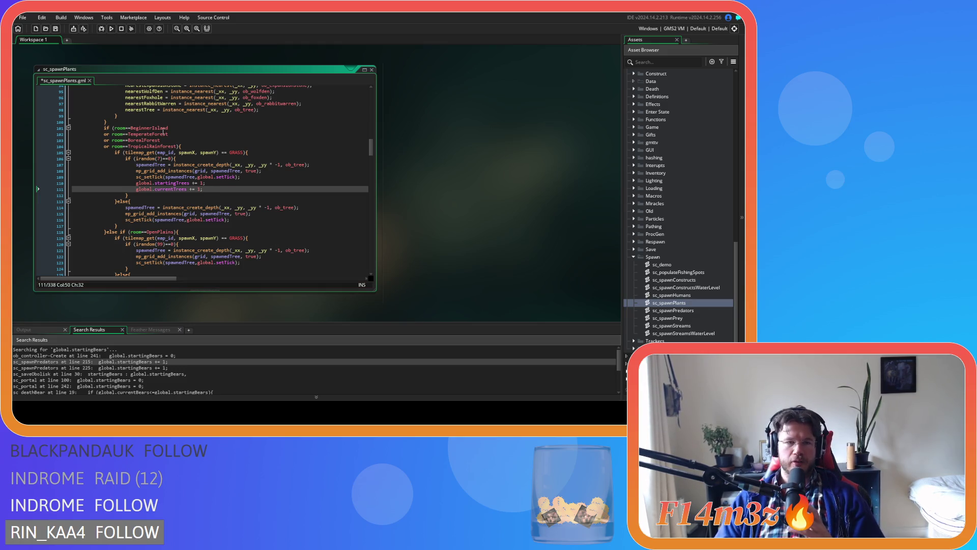
# Step: Copy the two tree counter lines and open a new line after line 116
pyautogui.press('Left')
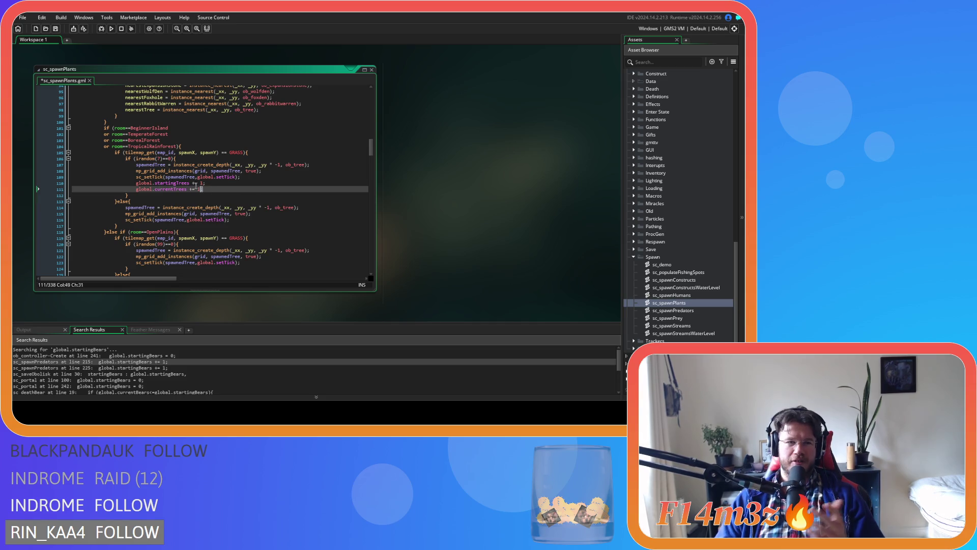
pyautogui.keyDown('shift'); pyautogui.click(136, 183); pyautogui.keyUp('shift')
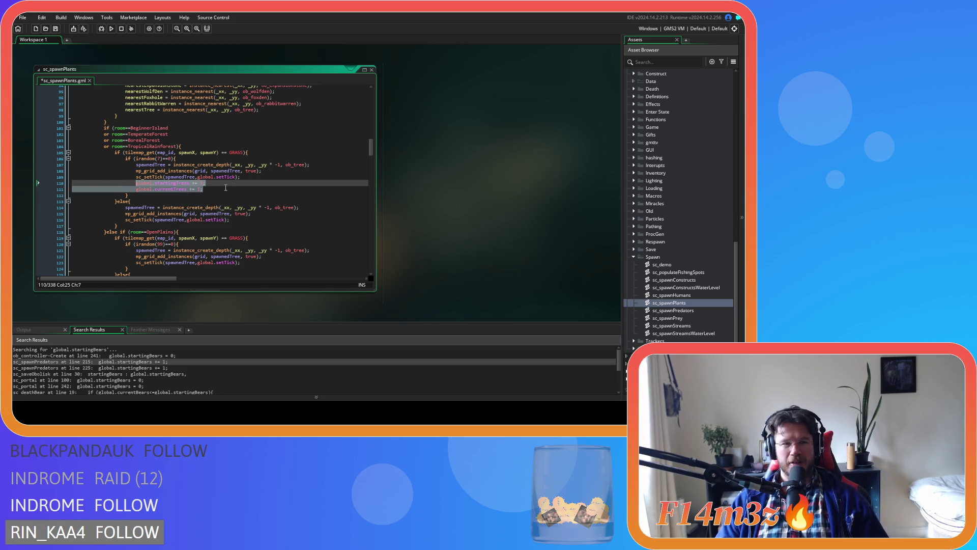
pyautogui.rightClick(158, 185)
pyautogui.click(168, 201)
pyautogui.scroll(-3, 240, 204)
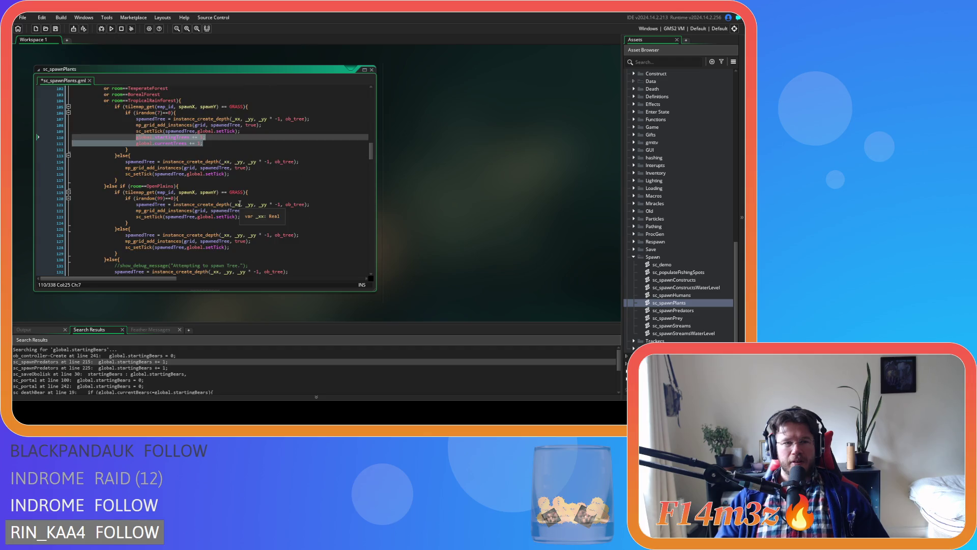
pyautogui.click(244, 173)
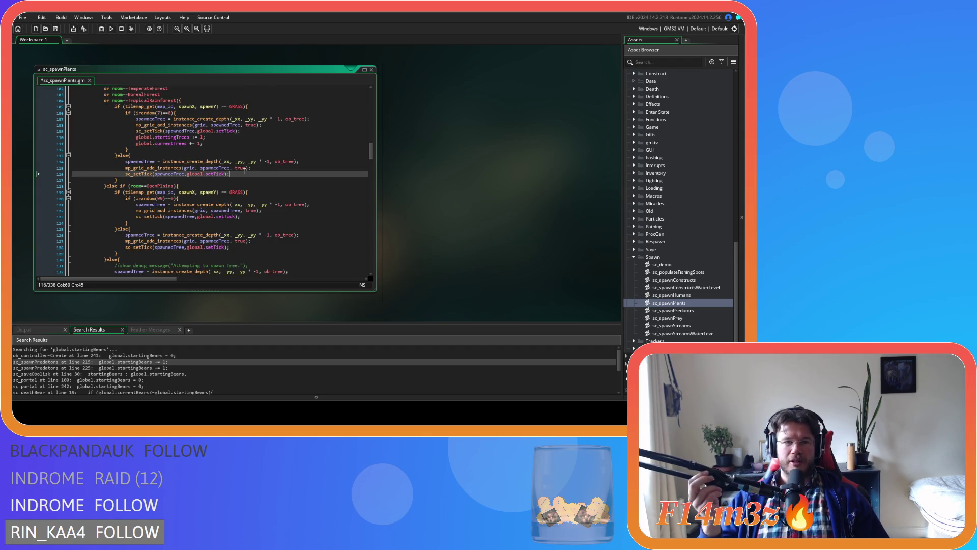
pyautogui.press('Return')
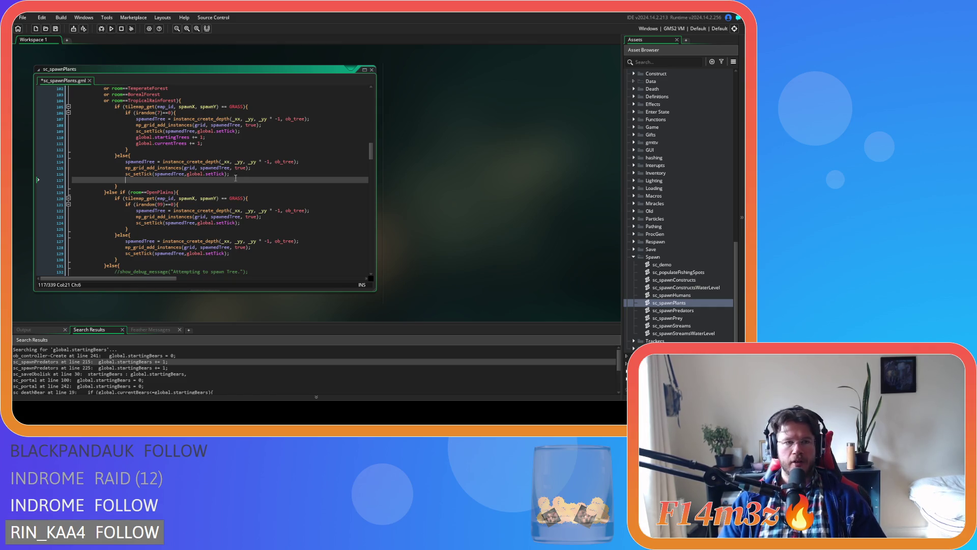
# Step: Paste the counter lines into the else branch, fixing indentation, and after line 125 in the OpenPlains branch
pyautogui.write('global.startingTrees += 1; \t\t\t\t\t\tglobal.currentTrees += 1;')
pyautogui.press('Home')
pyautogui.press('BackSpace')
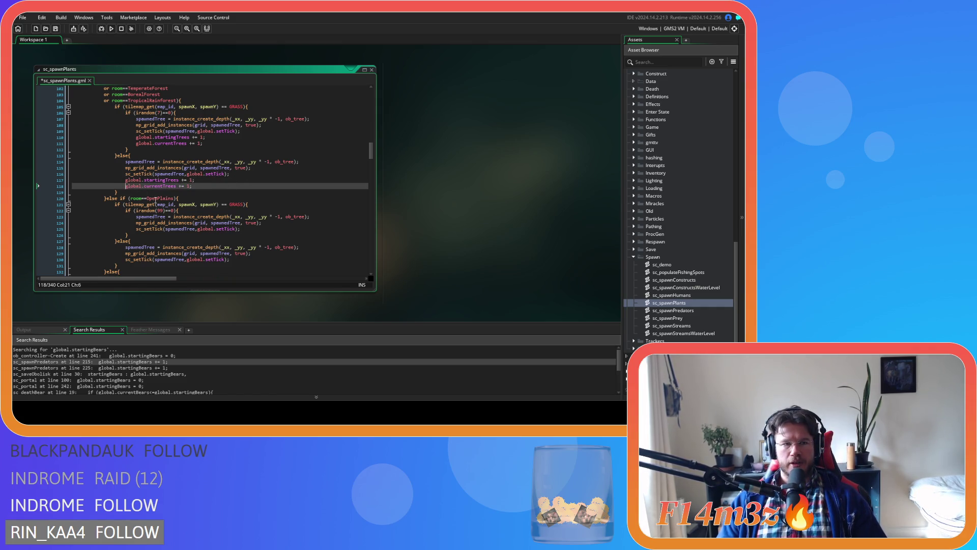
pyautogui.scroll(-3, 247, 203)
pyautogui.click(264, 181)
pyautogui.press('Return')
pyautogui.write('global.startingTrees += 1; \t\t\t\t\t\tglobal.currentTrees += 1;')
# Step: Paste the counter lines after lines 132 and 140, aligning each with Shift+Tab
pyautogui.click(247, 226)
pyautogui.press('Return')
pyautogui.write('global.startingTrees += 1; \t\t\t\t\t\tglobal.currentTrees += 1;')
pyautogui.scroll(-3, 212, 210)
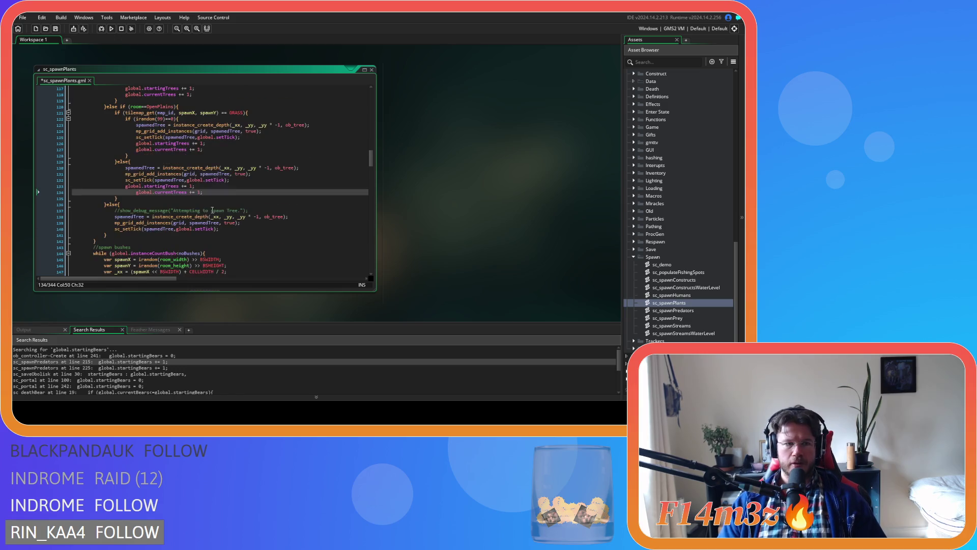
pyautogui.hotkey('shift', 'Tab')
pyautogui.click(235, 229)
pyautogui.press('Return')
pyautogui.write('global.startingTrees += 1; \t\t\t\t\t\tglobal.currentTrees += 1;')
pyautogui.hotkey('shift', 'Tab')
pyautogui.hotkey('shift', 'Tab')
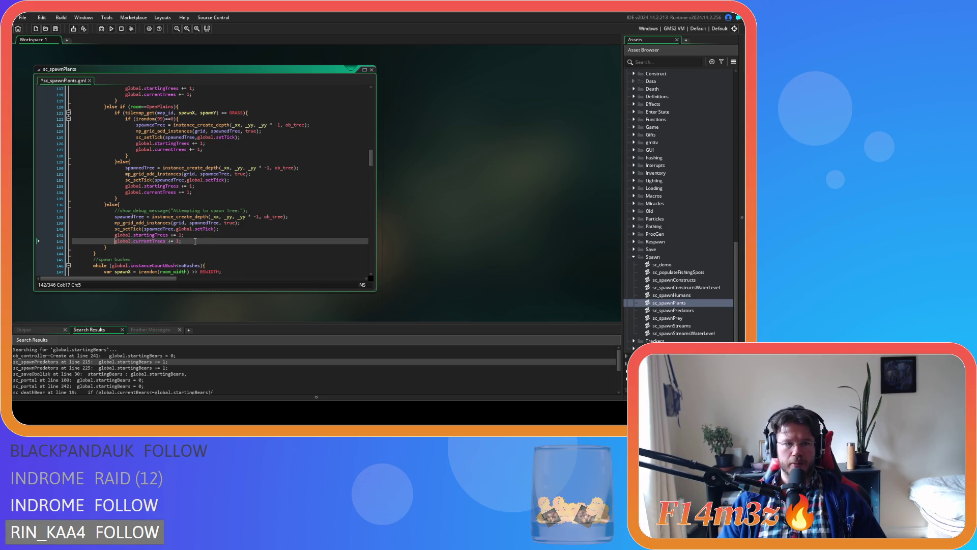
pyautogui.scroll(-3, 195, 241)
pyautogui.scroll(1, 195, 241)
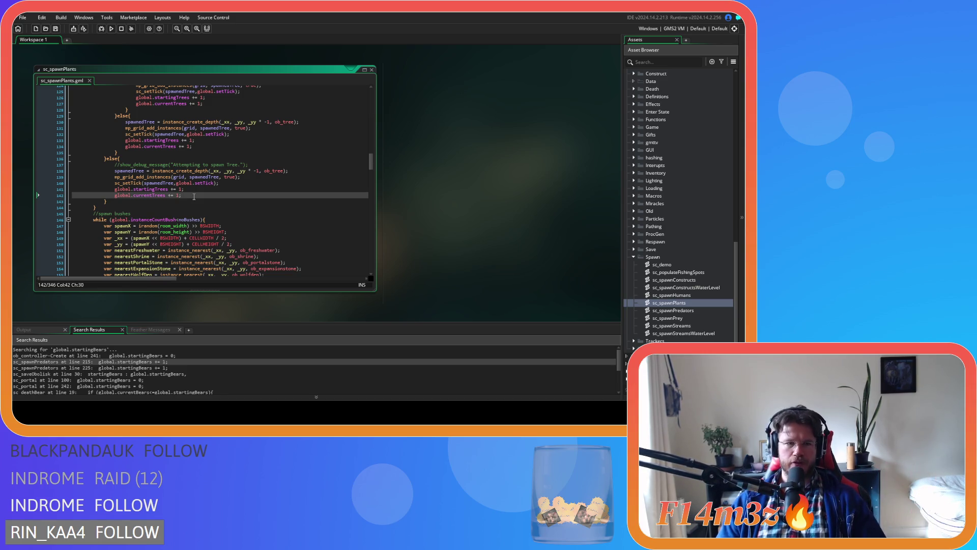
pyautogui.scroll(7, 194, 196)
# Step: Review the startingTrees increment on line 110 and the currentTrees increment on line 142
pyautogui.scroll(4, 198, 201)
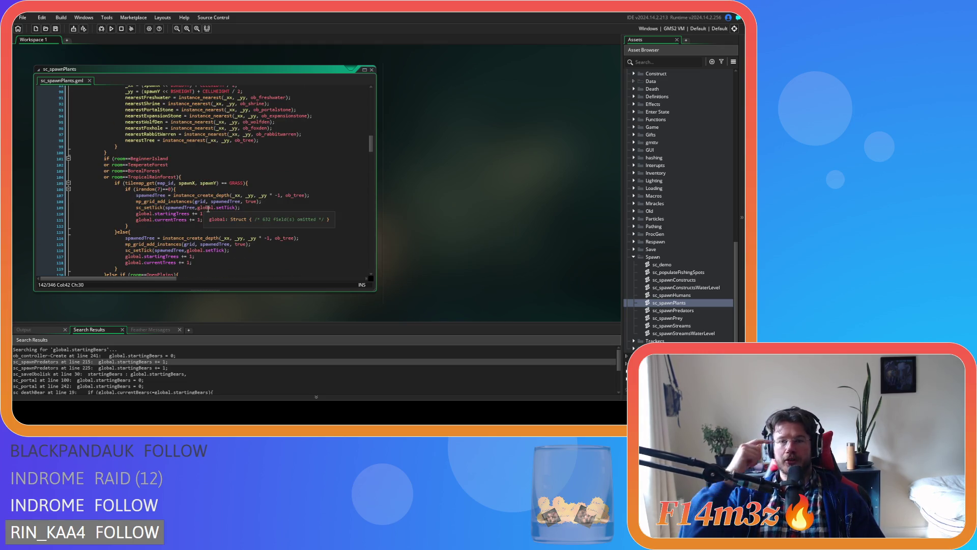
pyautogui.click(212, 221)
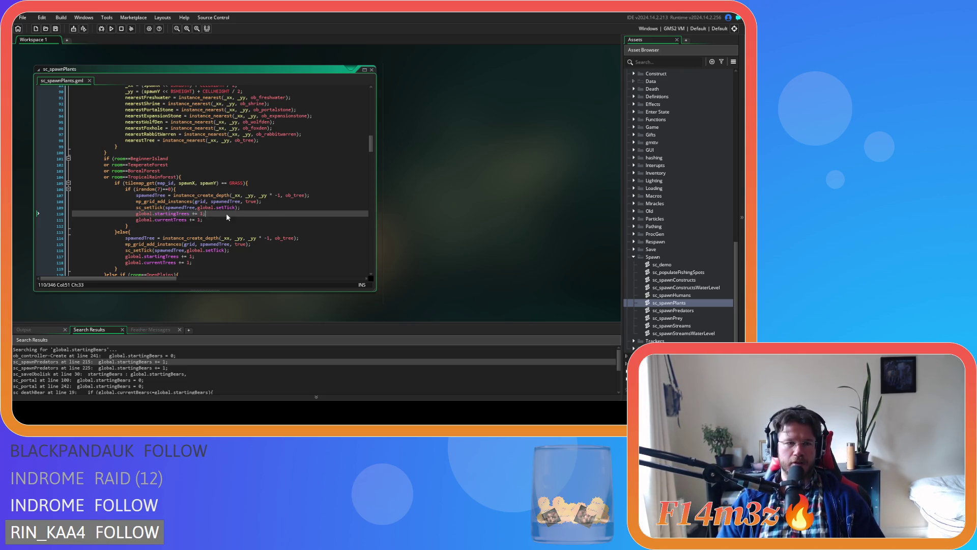
pyautogui.scroll(-8, 226, 213)
pyautogui.scroll(-4, 225, 217)
pyautogui.click(204, 195)
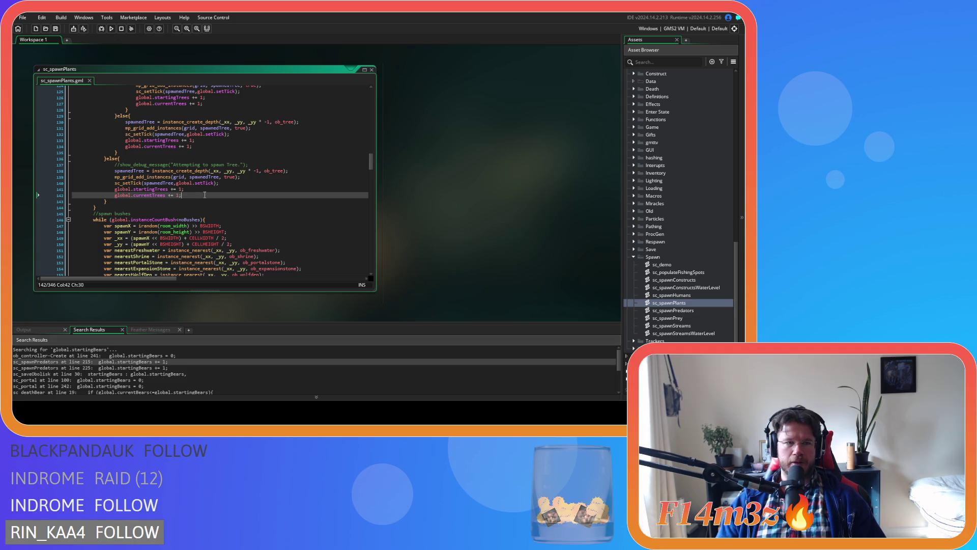
pyautogui.scroll(6, 205, 195)
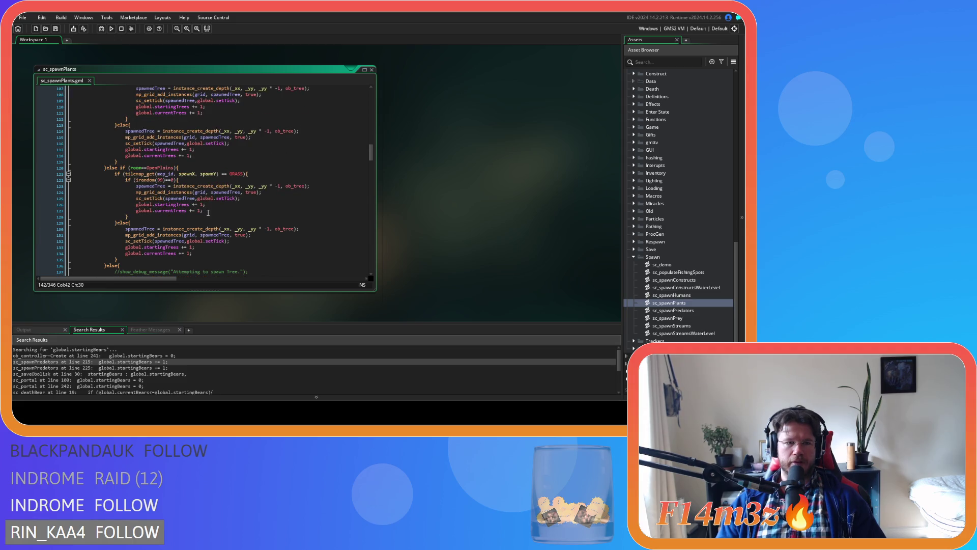
pyautogui.scroll(-4, 210, 210)
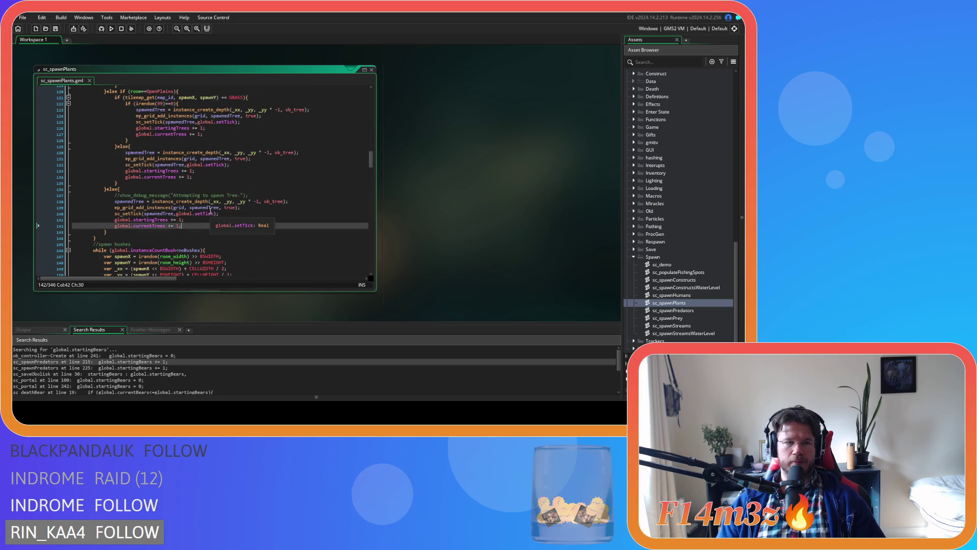
pyautogui.scroll(-3, 210, 211)
pyautogui.scroll(3, 210, 210)
pyautogui.scroll(-8, 210, 210)
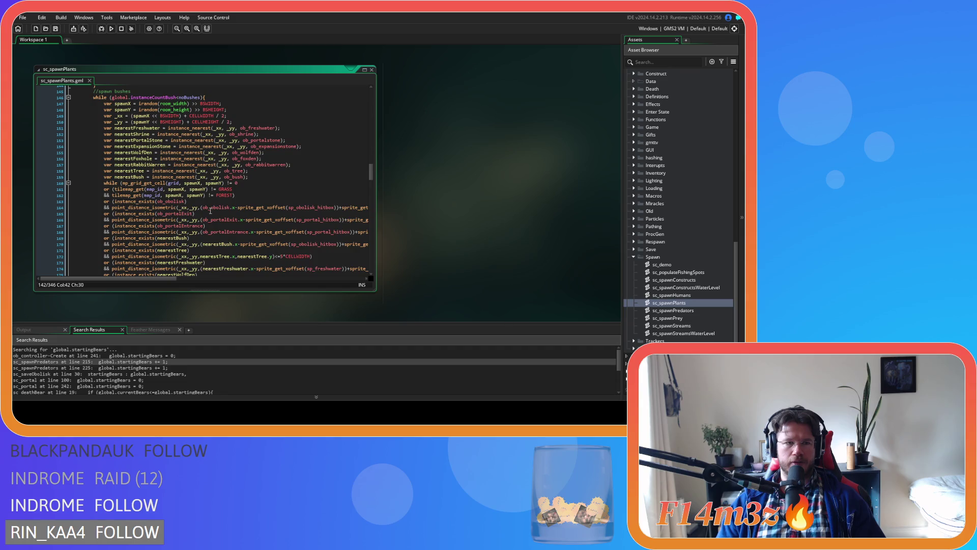
pyautogui.scroll(4, 211, 210)
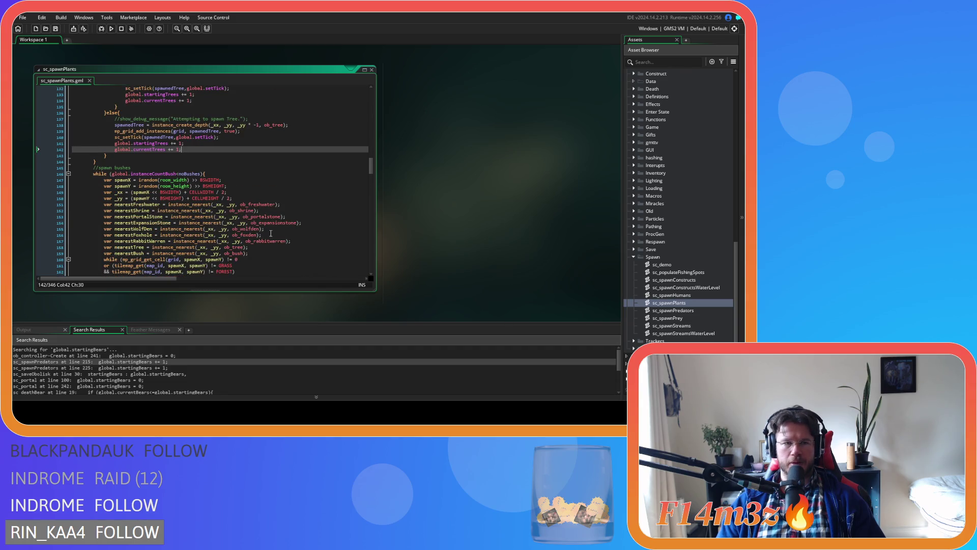
pyautogui.scroll(3, 210, 210)
# Step: Close the sc_spawnPlants script and collapse the Spawn scripts folder to show Objects
pyautogui.click(371, 71)
pyautogui.rightClick(470, 135)
pyautogui.click(583, 182)
pyautogui.click(634, 257)
pyautogui.scroll(10, 635, 259)
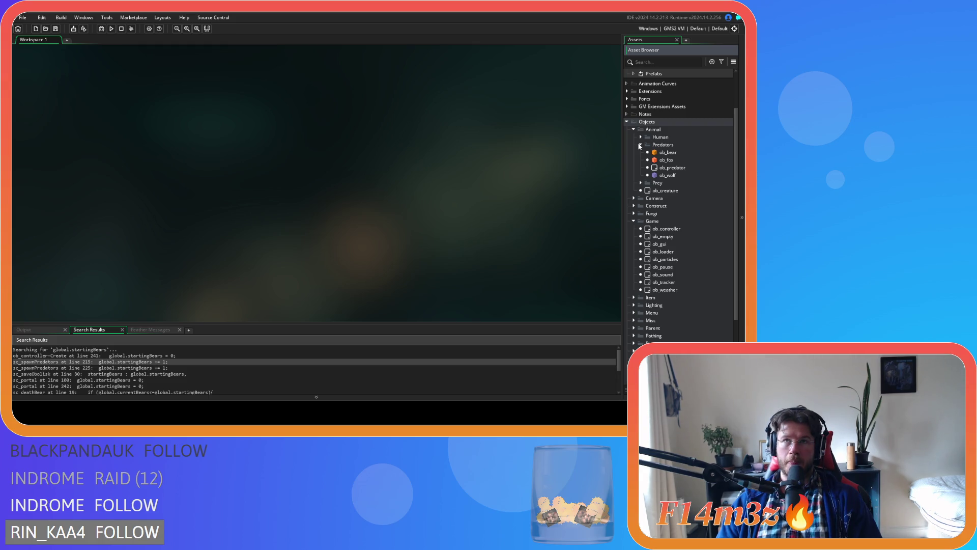
# Step: Collapse the Predators, Animal and Game folders, then expand Animal > Human and select ob_human
pyautogui.click(640, 146)
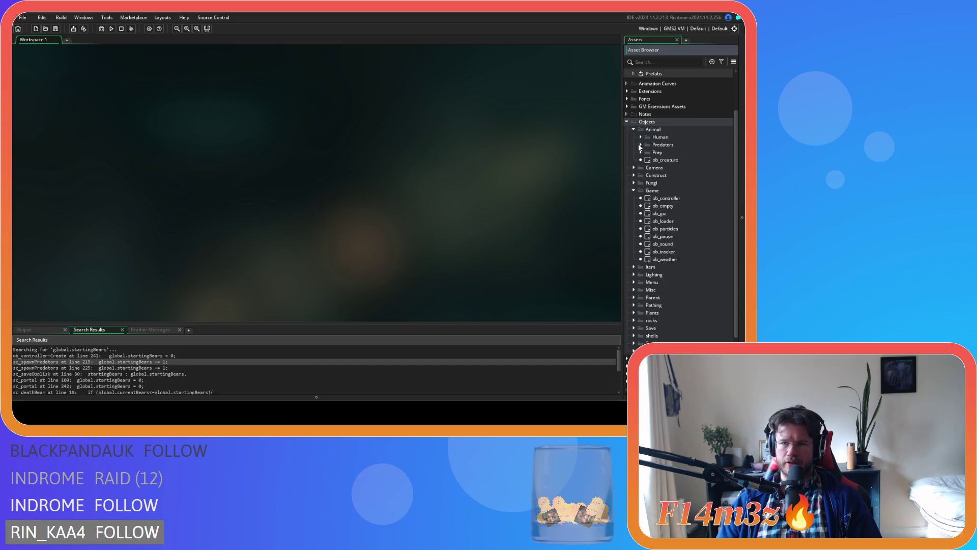
pyautogui.click(633, 130)
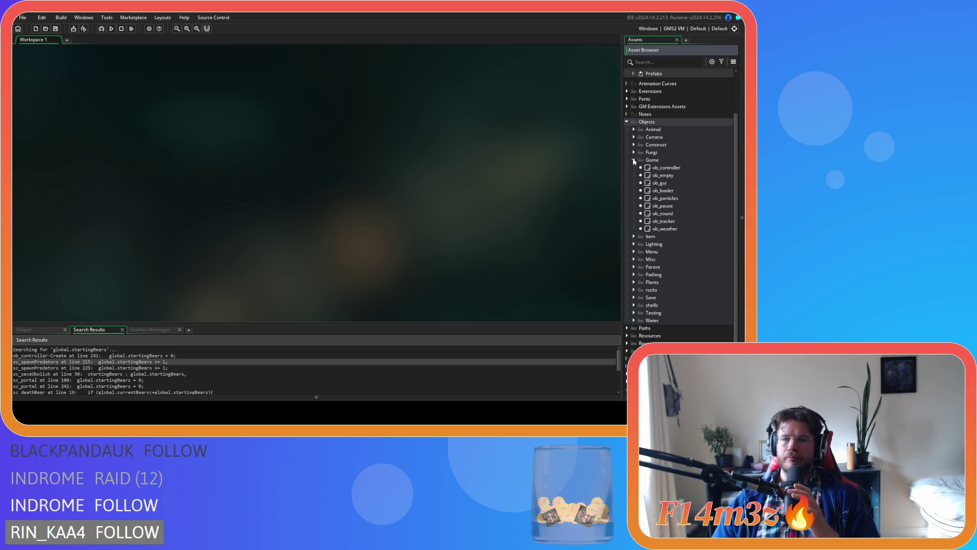
pyautogui.click(634, 160)
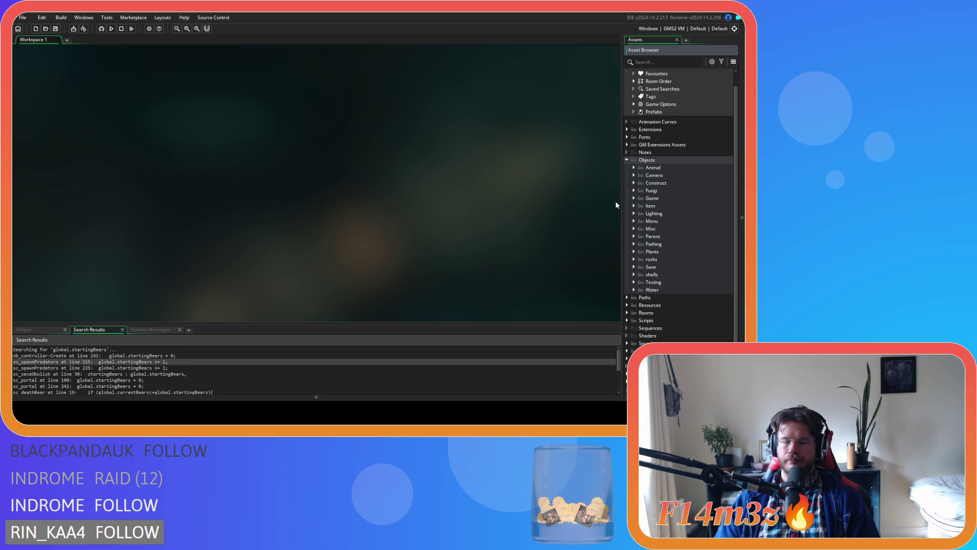
pyautogui.click(634, 167)
pyautogui.click(641, 175)
pyautogui.click(654, 183)
# Step: Open ob_human and place its Create event code beside the Step code
pyautogui.doubleClick(654, 183)
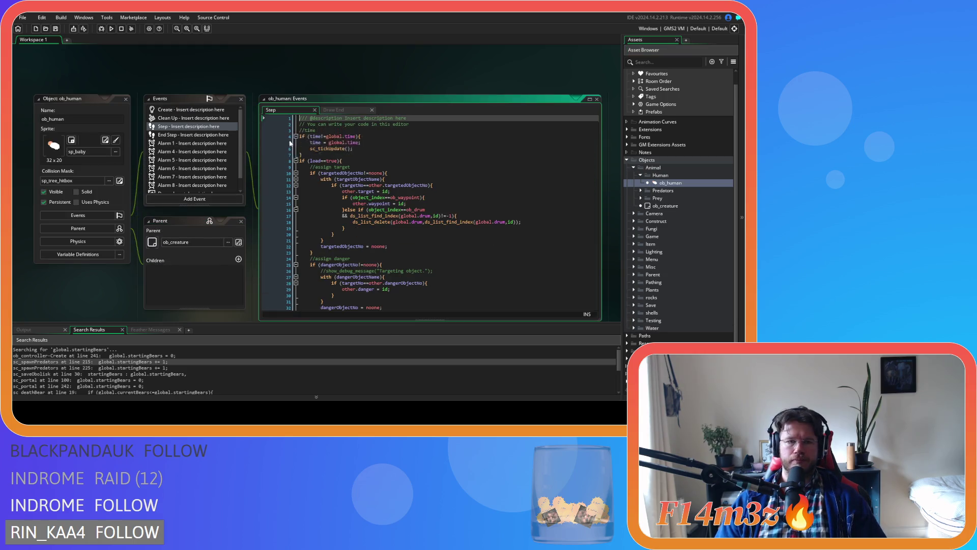
pyautogui.click(343, 167)
pyautogui.hotkey('ctrl', 'f')
pyautogui.write('s')
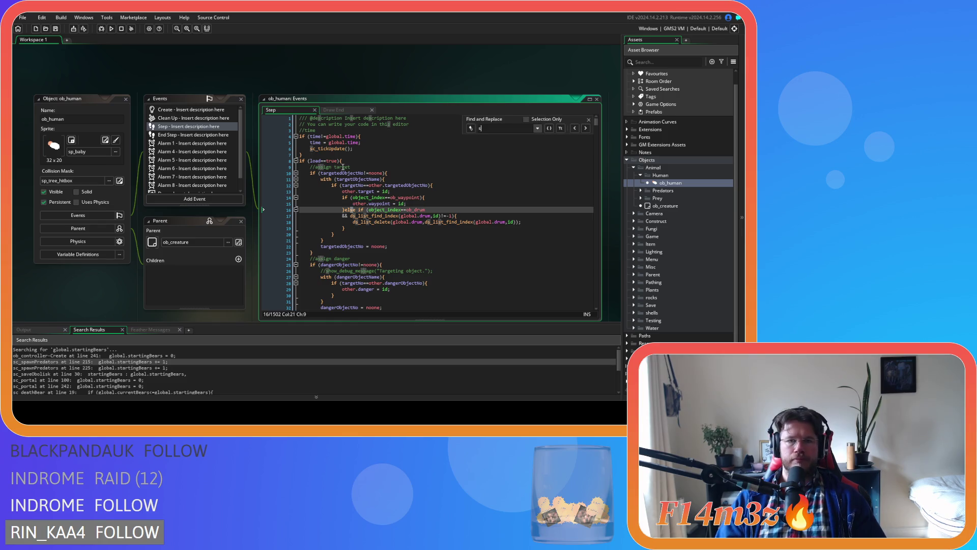
pyautogui.click(588, 120)
pyautogui.moveTo(218, 112)
pyautogui.mouseDown()
pyautogui.moveTo(360, 108)
pyautogui.moveTo(285, 110)
pyautogui.mouseUp()
pyautogui.click(342, 154)
pyautogui.hotkey('ctrl', 'g')
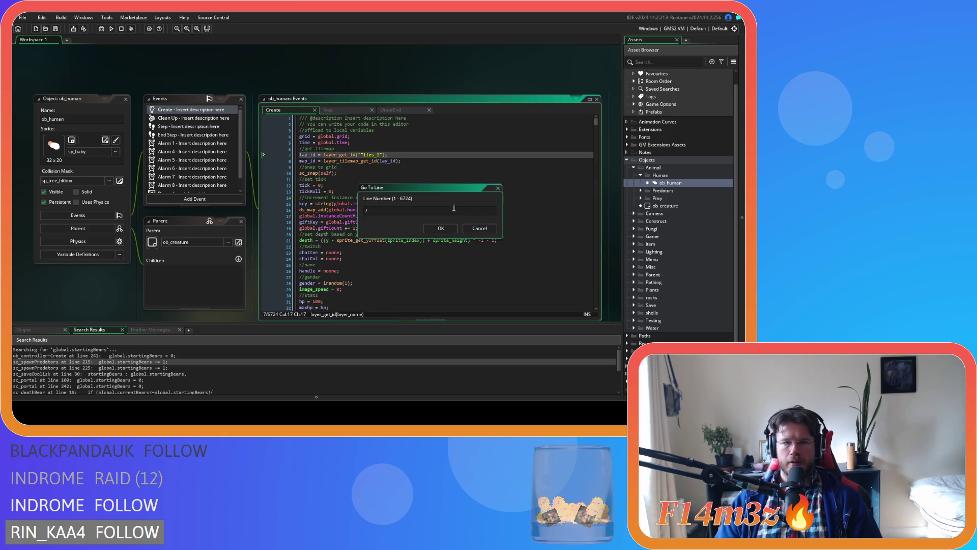
pyautogui.press('Escape')
# Step: Comment out debug text lines 14–21 in ob_human's Draw End and lines 5–7 in ob_campfire's Draw
pyautogui.click(394, 115)
pyautogui.moveTo(331, 240)
pyautogui.mouseDown()
pyautogui.moveTo(266, 215)
pyautogui.moveTo(257, 198)
pyautogui.mouseUp()
pyautogui.hotkey('ctrl', 'k')
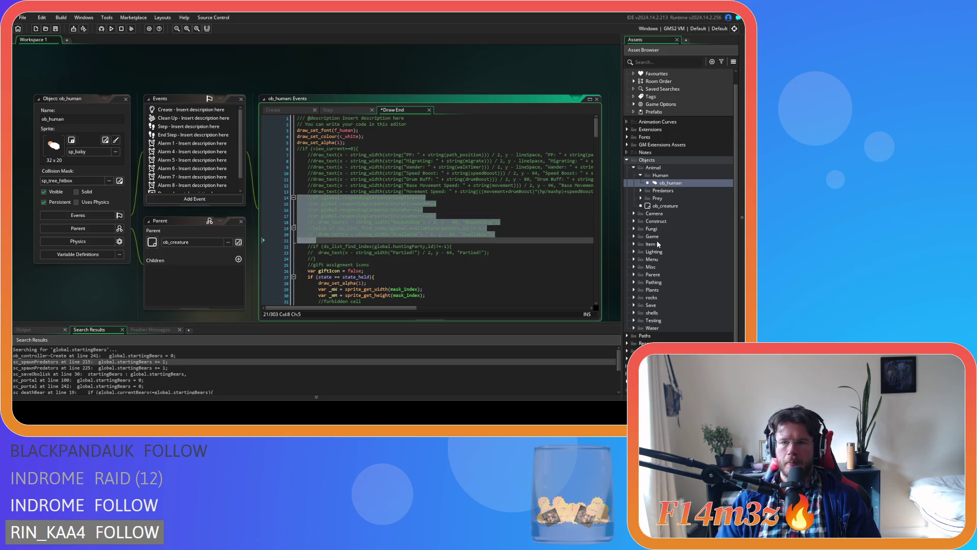
pyautogui.click(633, 221)
pyautogui.doubleClick(666, 228)
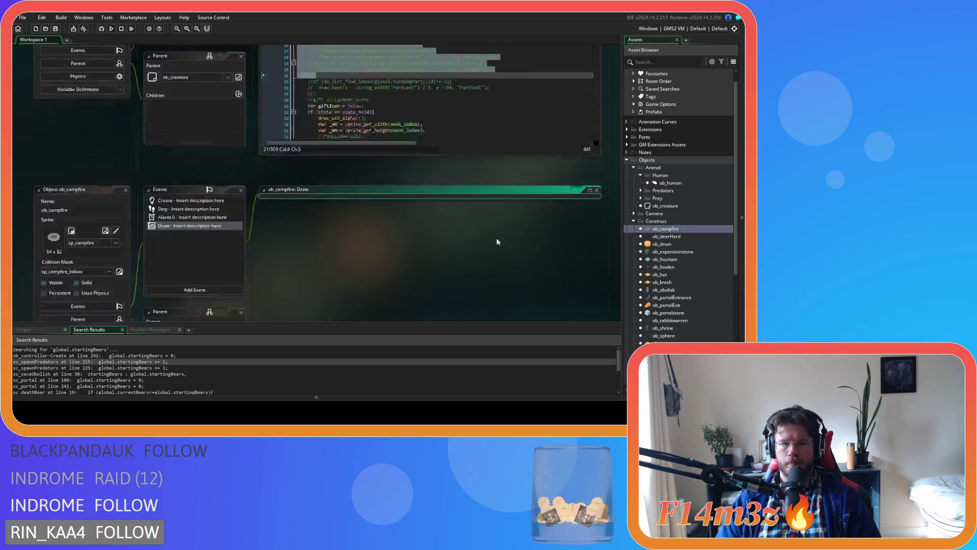
pyautogui.moveTo(310, 128); pyautogui.dragTo(280, 114)
pyautogui.hotkey('ctrl', 'k')
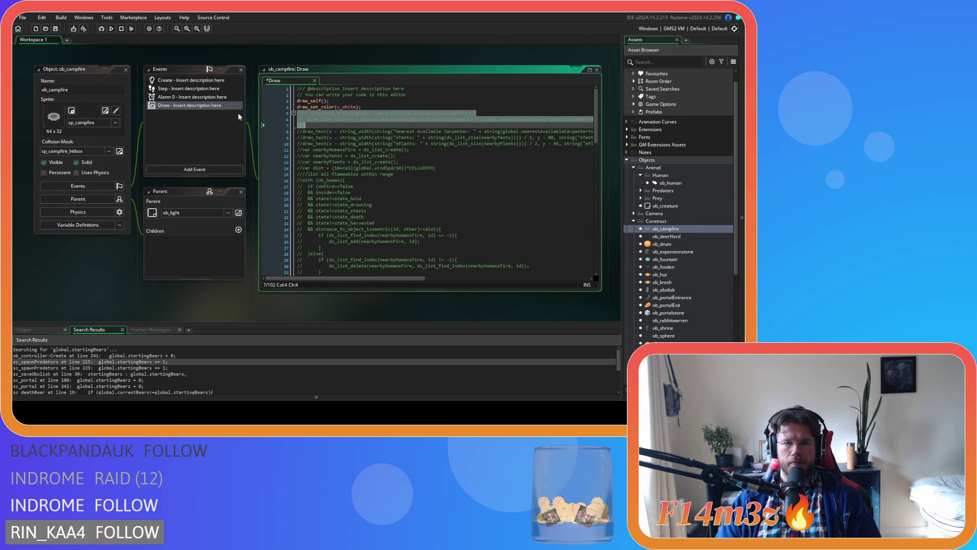
# Step: Close ob_campfire and search ob_human's Create code for state_fell
pyautogui.click(121, 79)
pyautogui.scroll(-5, 280, 250)
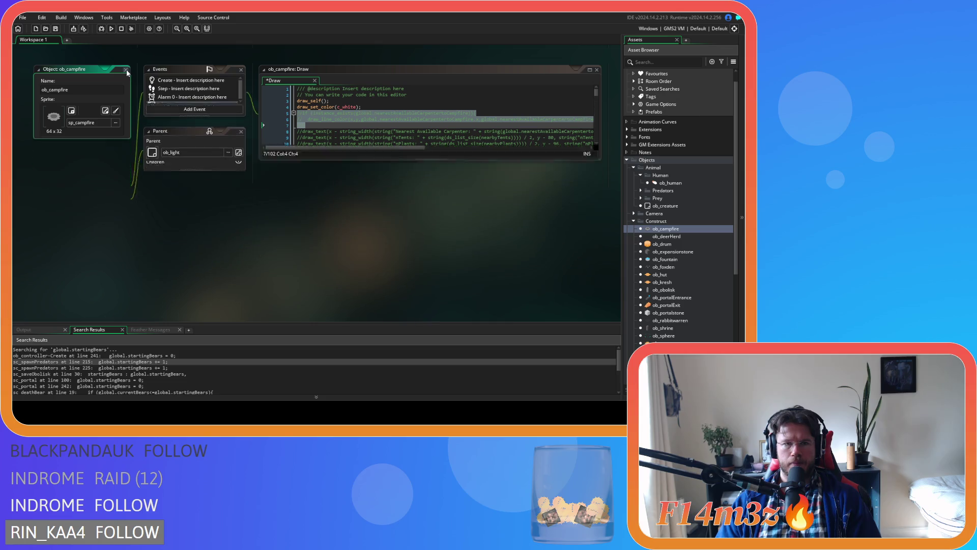
pyautogui.click(294, 77)
pyautogui.click(397, 159)
pyautogui.hotkey('ctrl', 'f')
pyautogui.write('state_fell')
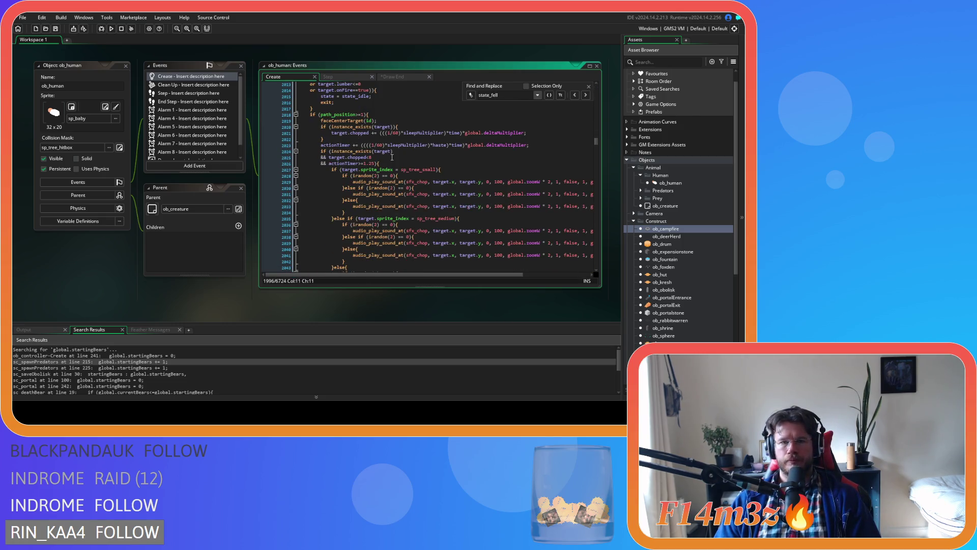
# Step: Review ob_human's tree-chopping code around lines 2110–2117, including the conservationPenalty reduction
pyautogui.scroll(1, 544, 158)
pyautogui.press('Escape')
pyautogui.scroll(-15, 544, 157)
pyautogui.scroll(1, 543, 159)
pyautogui.scroll(1, 542, 158)
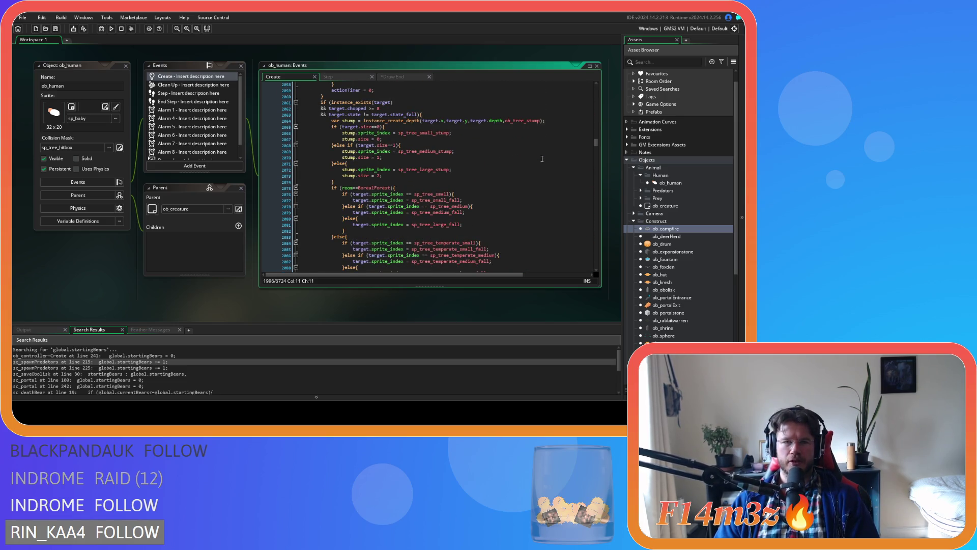
pyautogui.scroll(-17, 542, 159)
pyautogui.scroll(3, 542, 158)
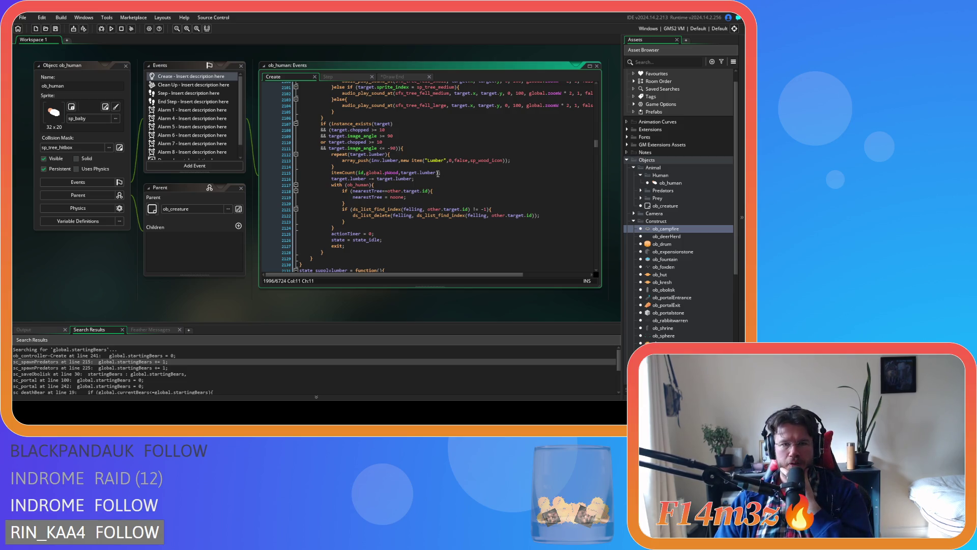
pyautogui.click(451, 174)
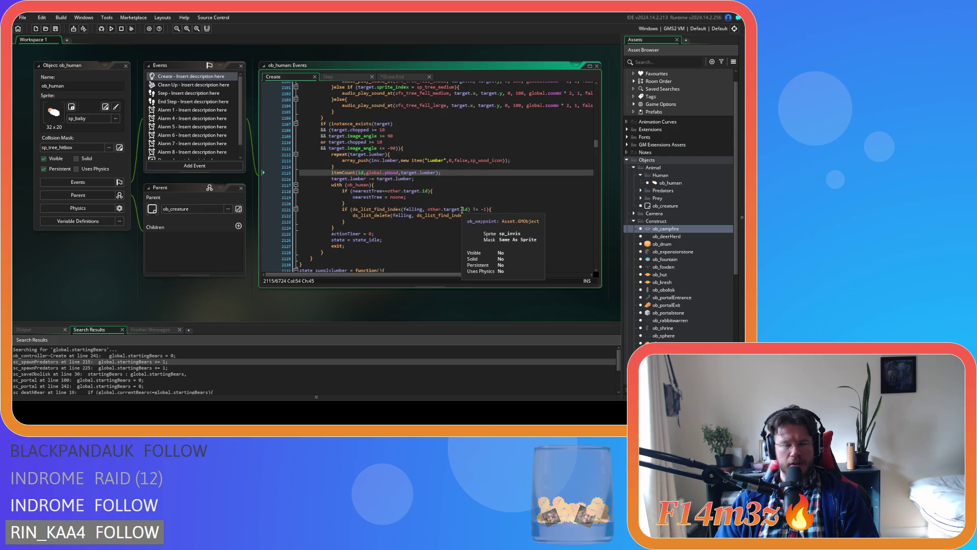
pyautogui.scroll(7, 462, 210)
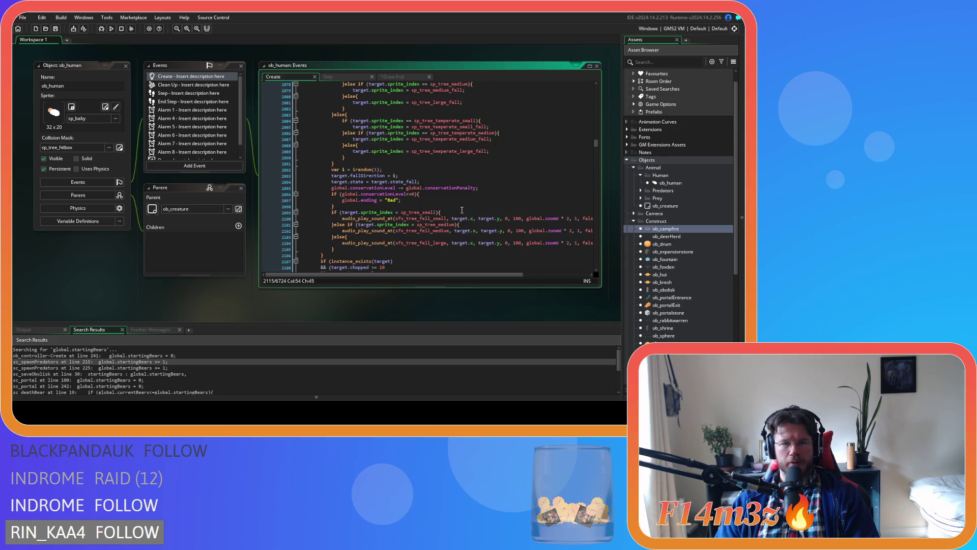
pyautogui.scroll(-3, 462, 210)
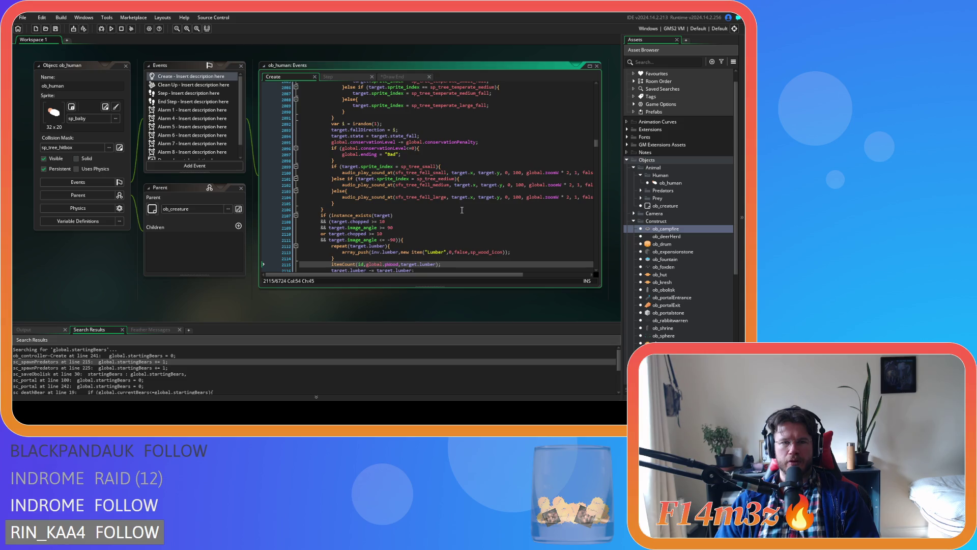
pyautogui.scroll(-3, 462, 209)
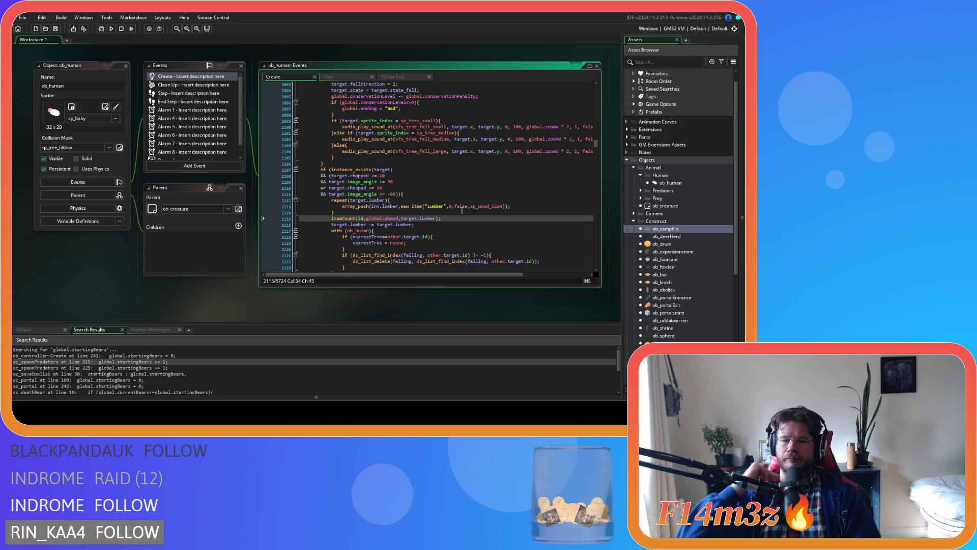
pyautogui.click(396, 187)
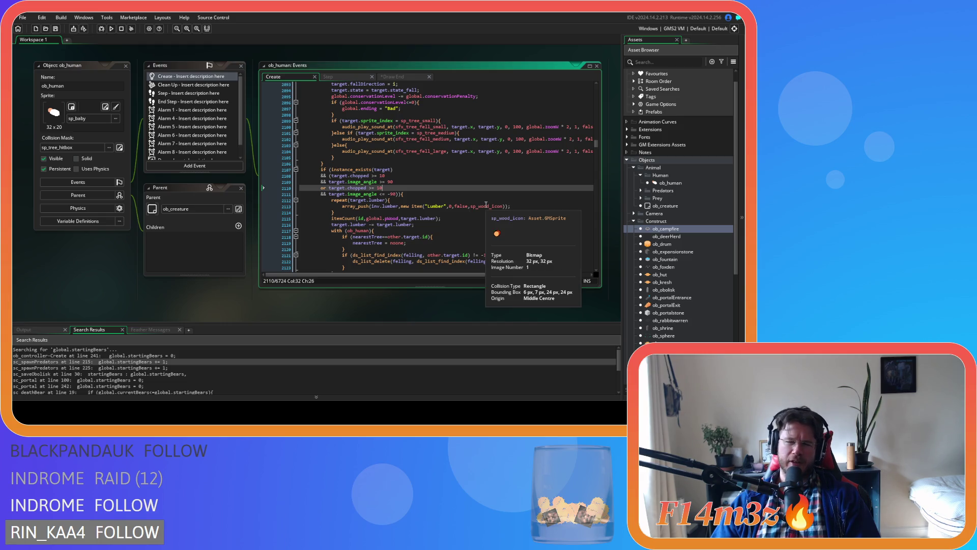
pyautogui.click(413, 229)
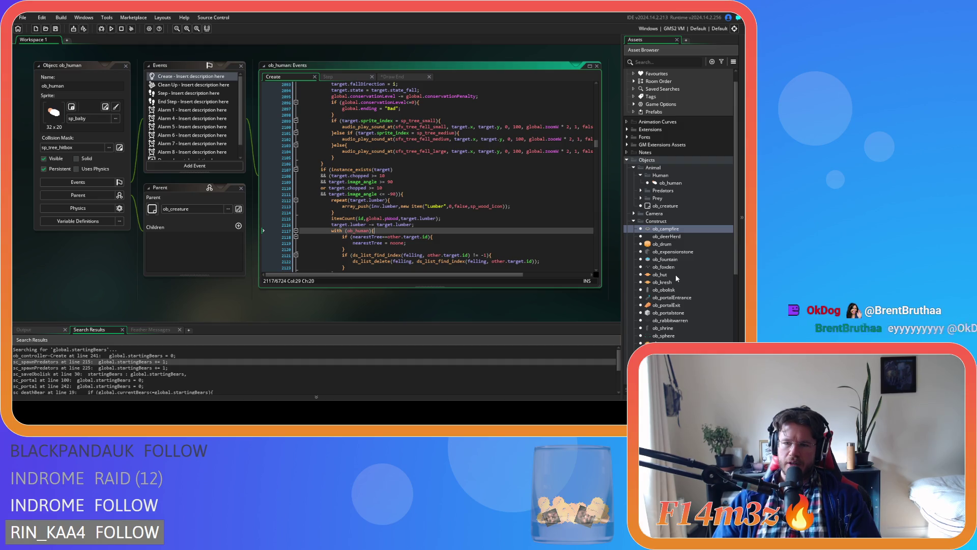
pyautogui.scroll(-5, 676, 277)
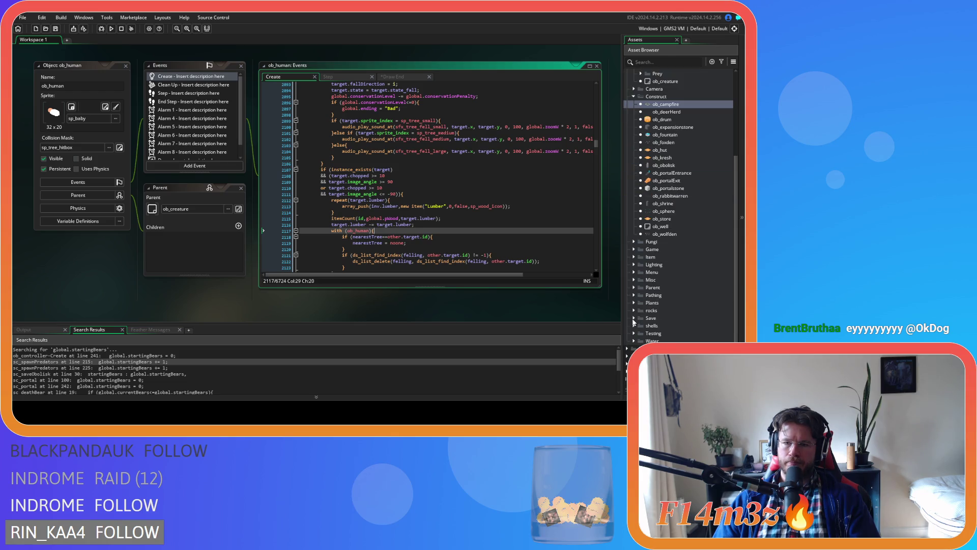
# Step: Expand the Plants folder and open the ob_tree object
pyautogui.click(634, 296)
pyautogui.click(633, 296)
pyautogui.click(634, 302)
pyautogui.click(670, 341)
pyautogui.doubleClick(662, 341)
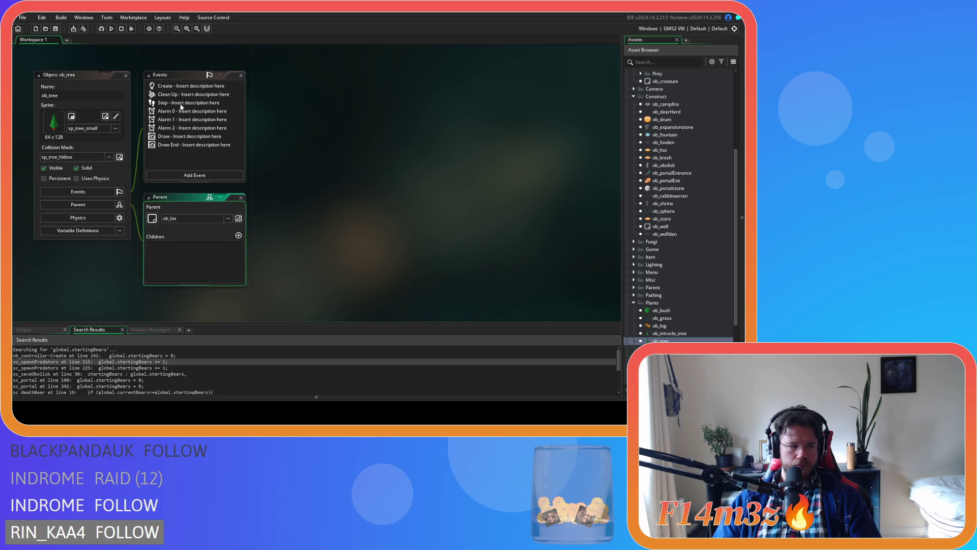
# Step: Read through ob_tree's Step event code, then bring up its Create event code
pyautogui.doubleClick(181, 103)
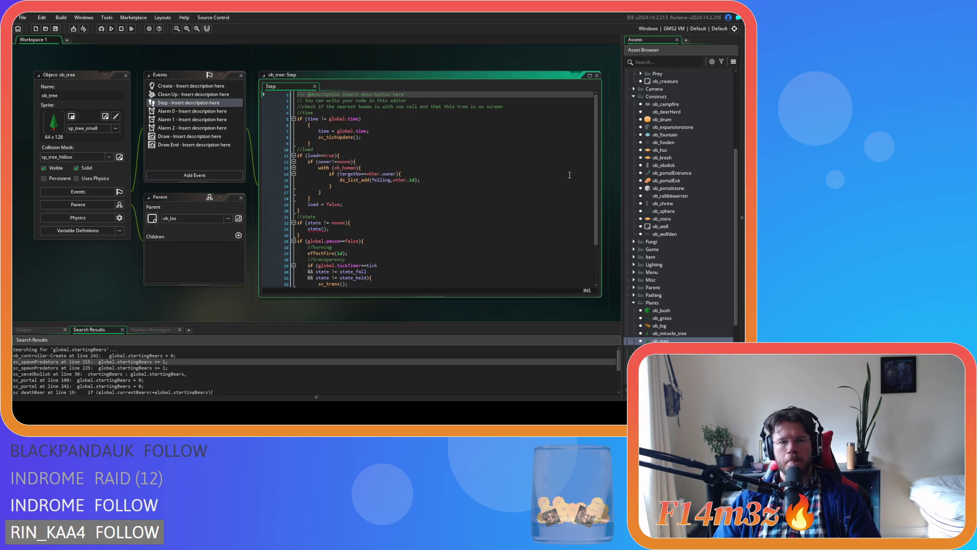
pyautogui.moveTo(595, 168); pyautogui.dragTo(597, 213)
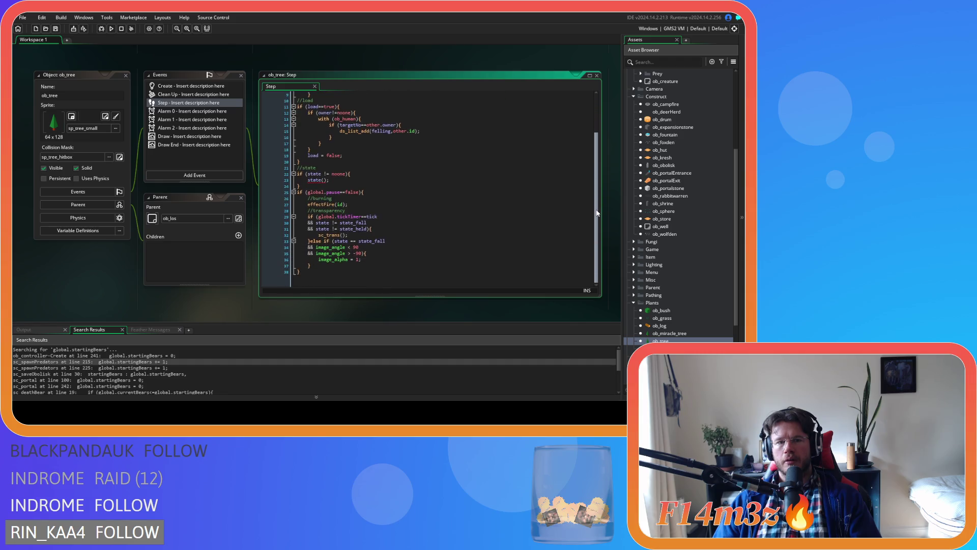
pyautogui.scroll(3, 585, 180)
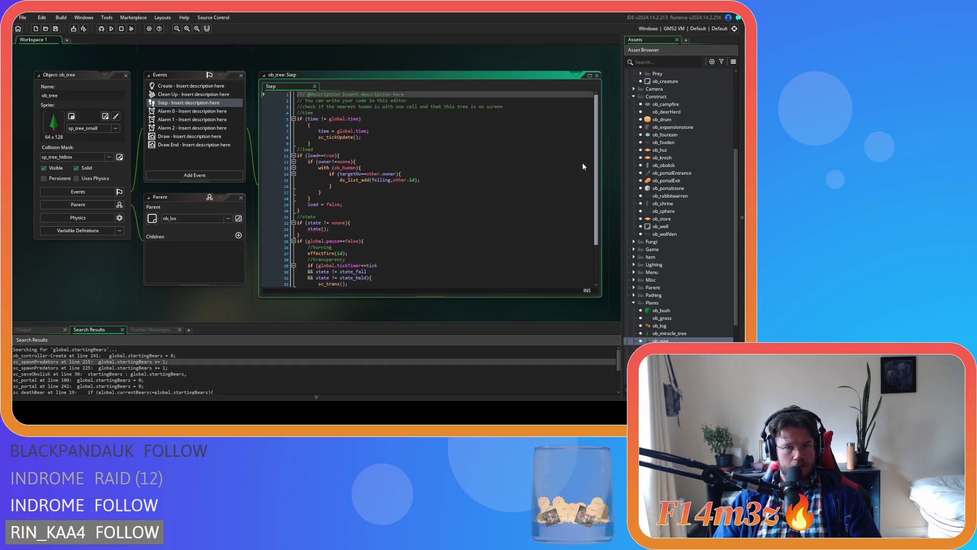
pyautogui.scroll(-5, 581, 168)
pyautogui.scroll(5, 581, 183)
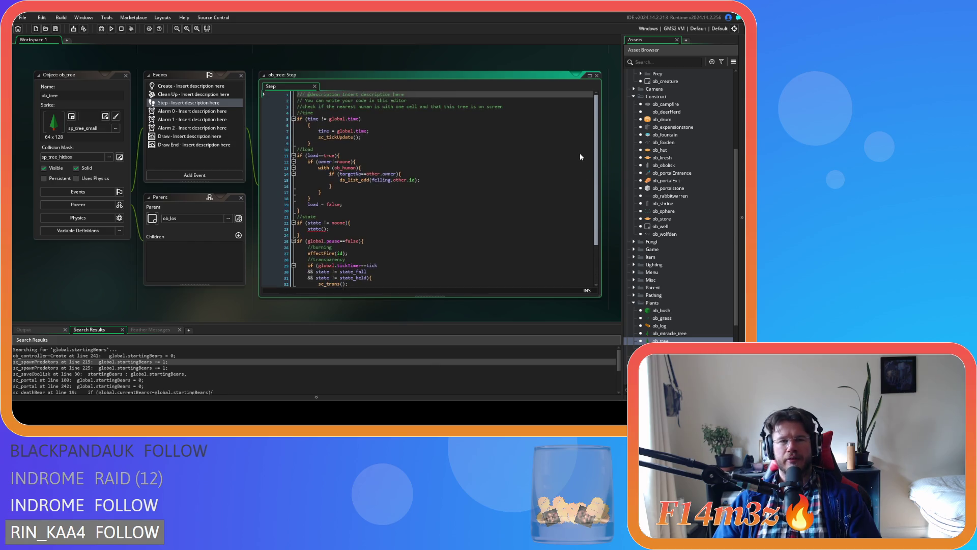
pyautogui.scroll(-3, 582, 178)
pyautogui.scroll(3, 486, 235)
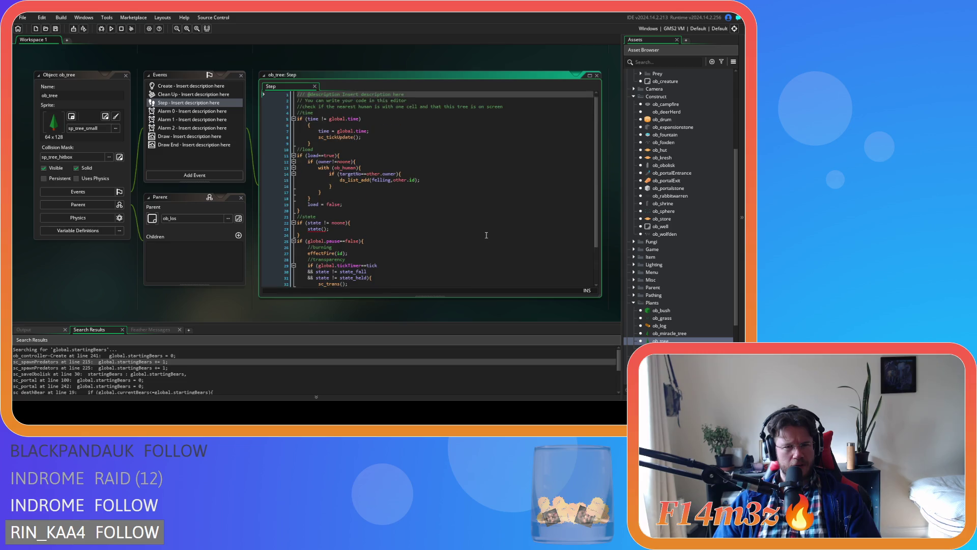
pyautogui.scroll(-3, 486, 235)
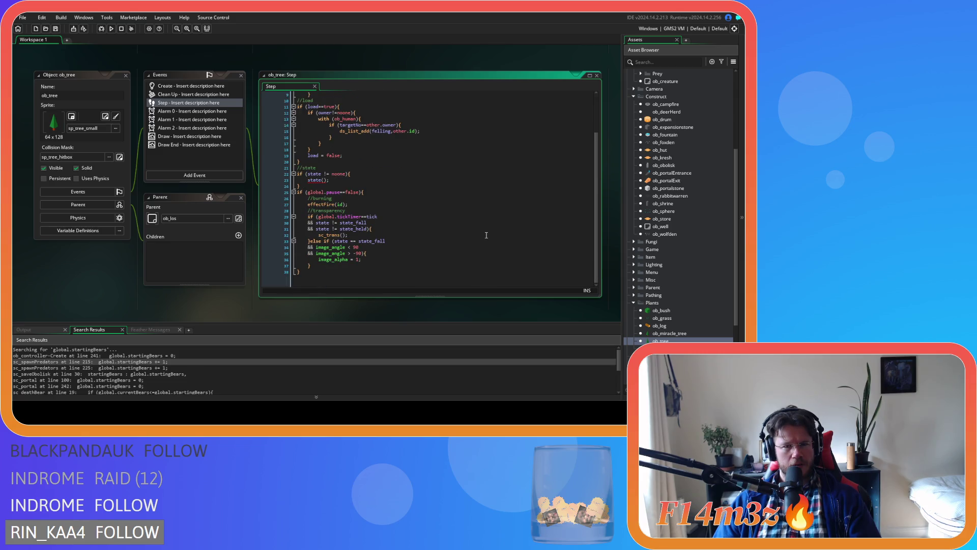
pyautogui.scroll(3, 486, 235)
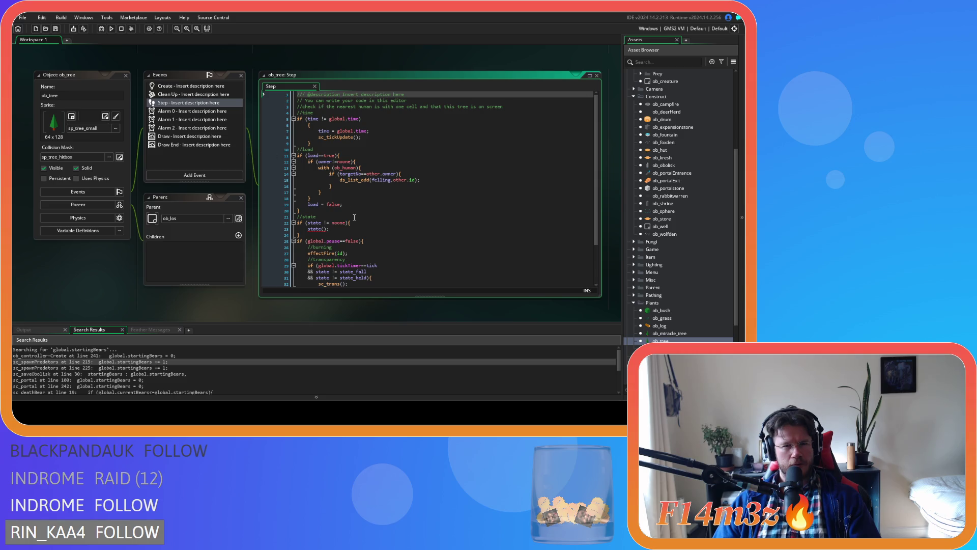
pyautogui.scroll(-3, 392, 223)
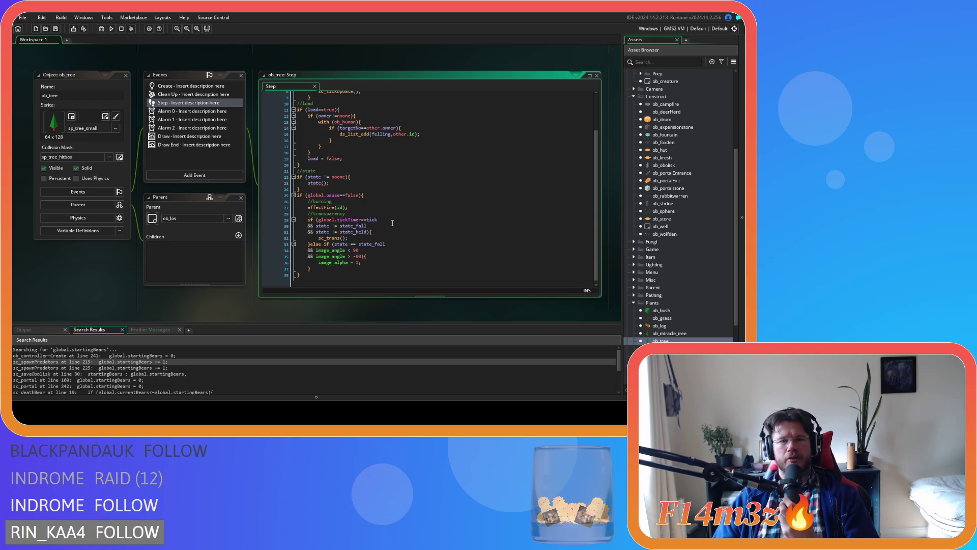
pyautogui.scroll(2, 392, 222)
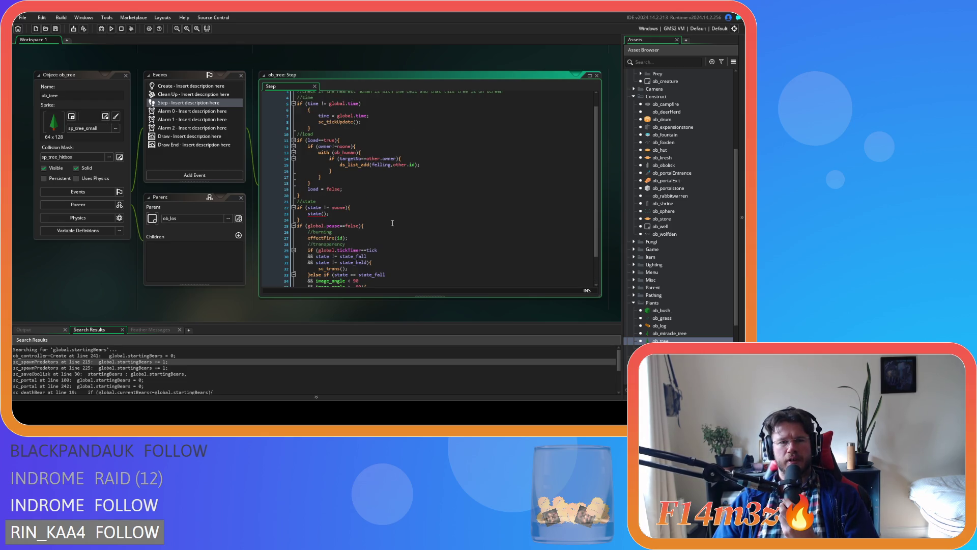
pyautogui.scroll(1, 391, 222)
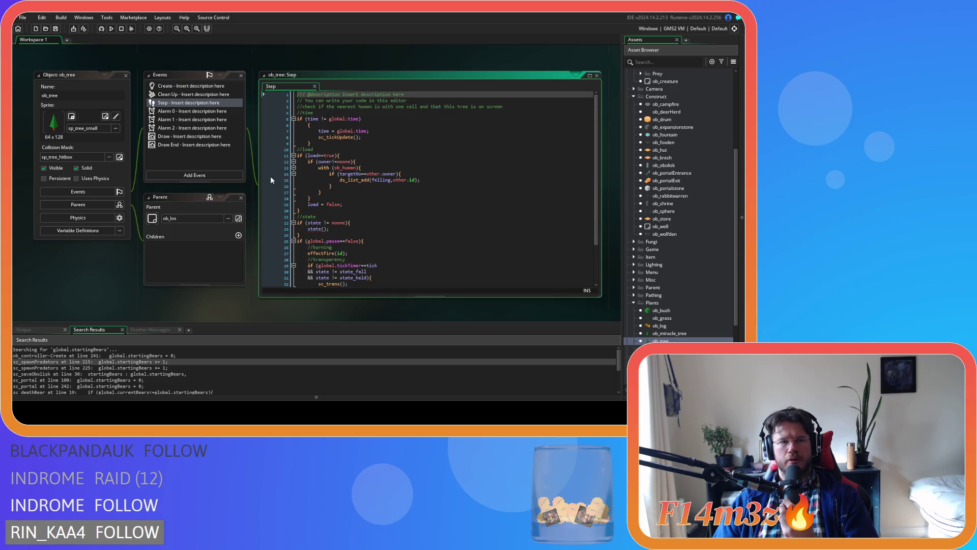
pyautogui.click(172, 86)
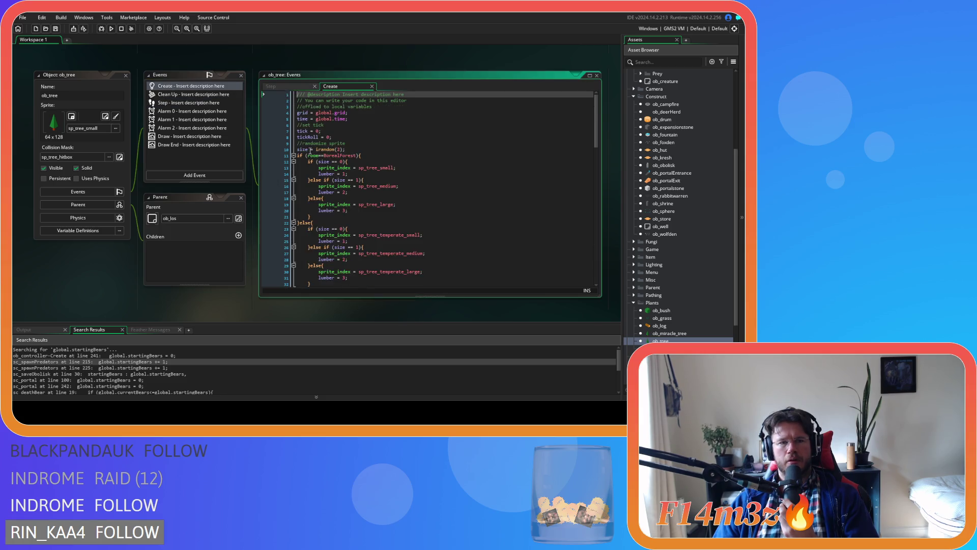
# Step: Inspect state_fall's lumber<=0, image_angle and fade conditions leading to instance_destroy()
pyautogui.scroll(-20, 409, 199)
pyautogui.scroll(-8, 410, 198)
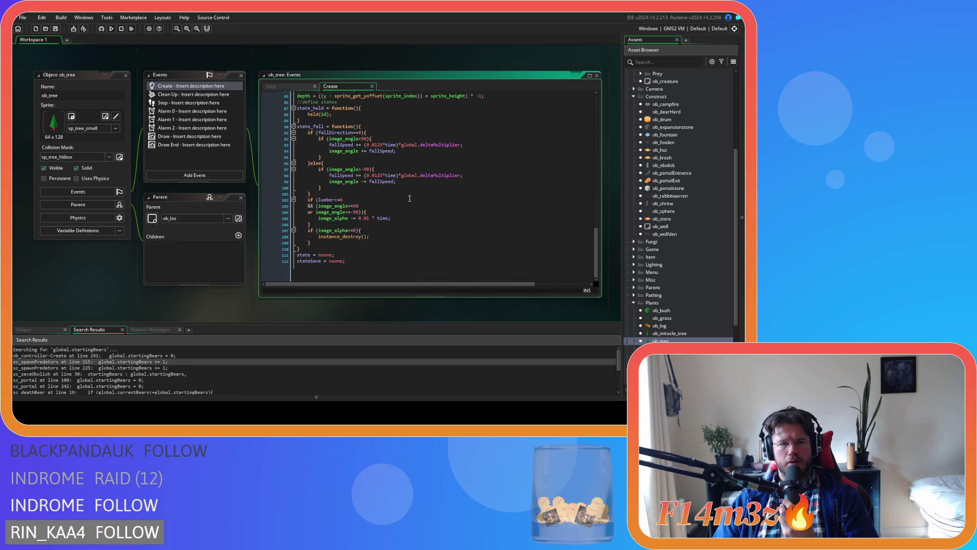
pyautogui.scroll(1, 364, 243)
pyautogui.click(362, 242)
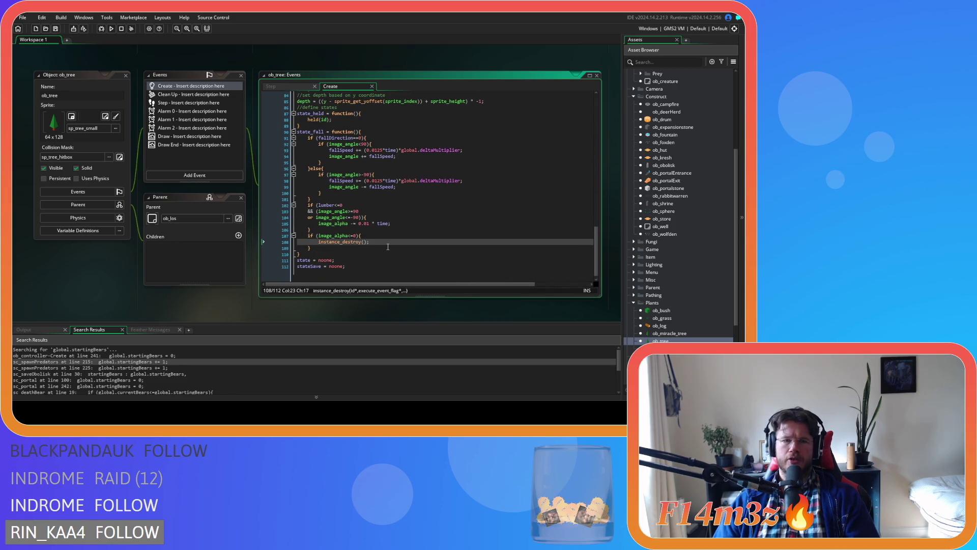
pyautogui.click(377, 132)
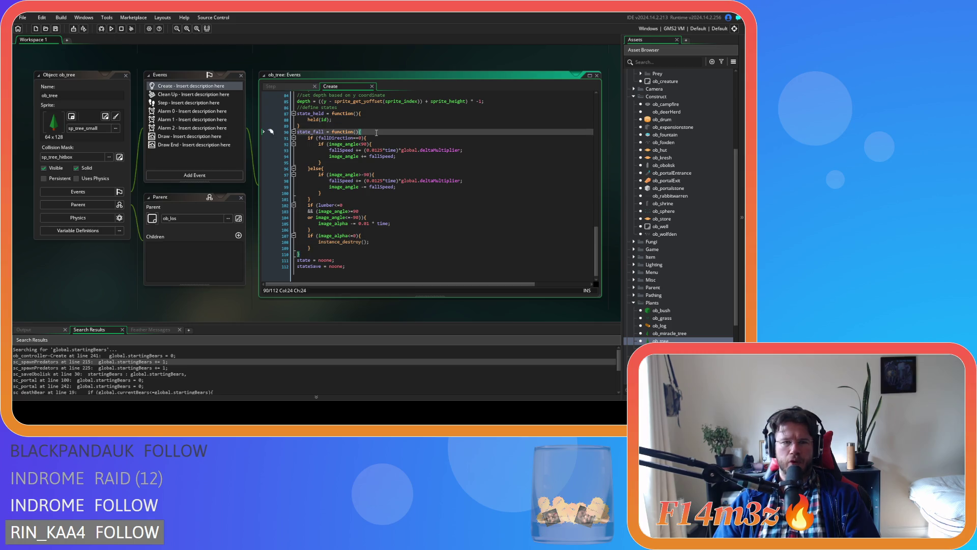
pyautogui.click(372, 237)
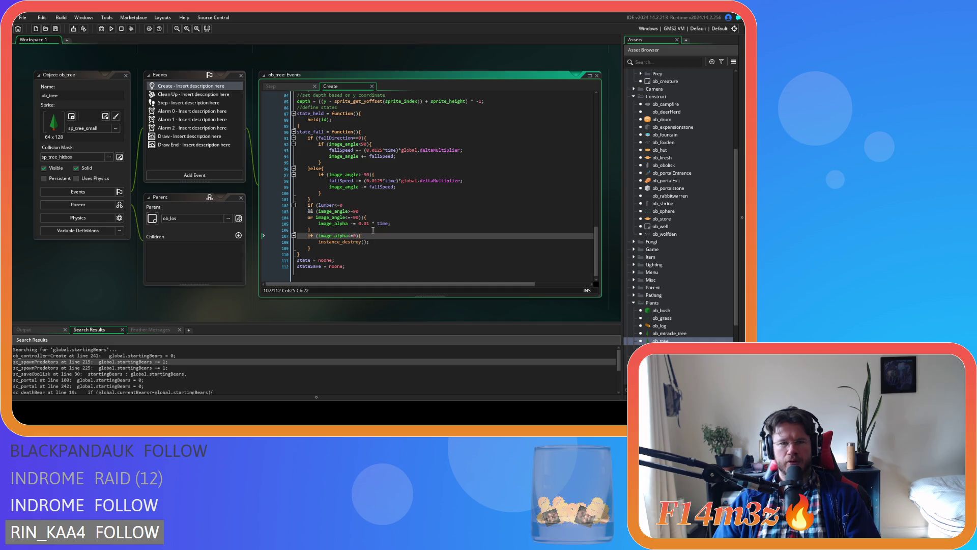
pyautogui.click(394, 218)
pyautogui.write(')')
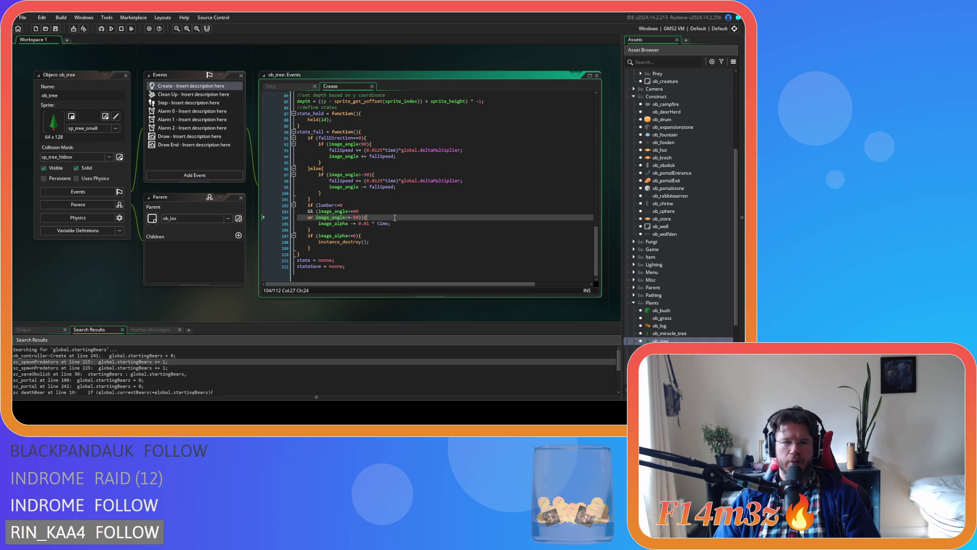
pyautogui.moveTo(332, 205); pyautogui.dragTo(356, 205)
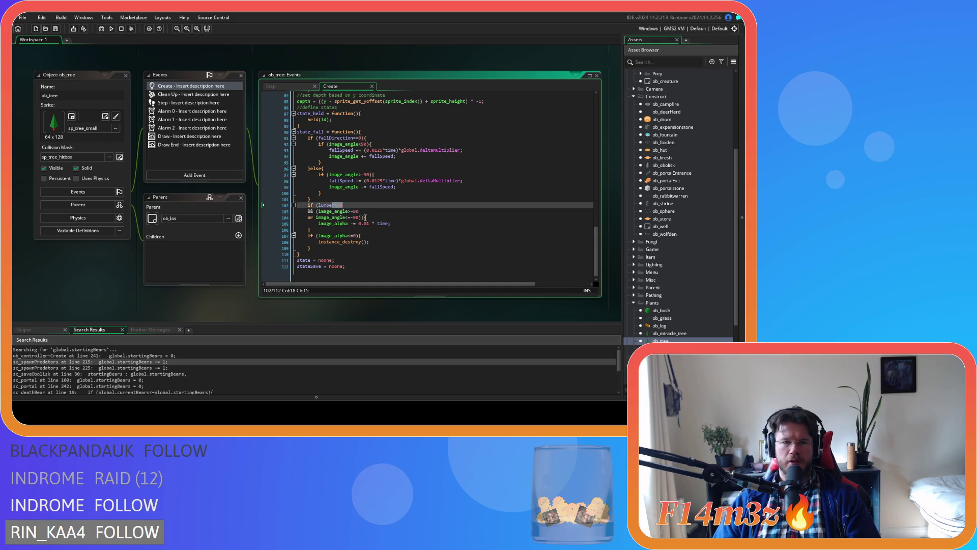
pyautogui.moveTo(316, 211); pyautogui.dragTo(359, 220)
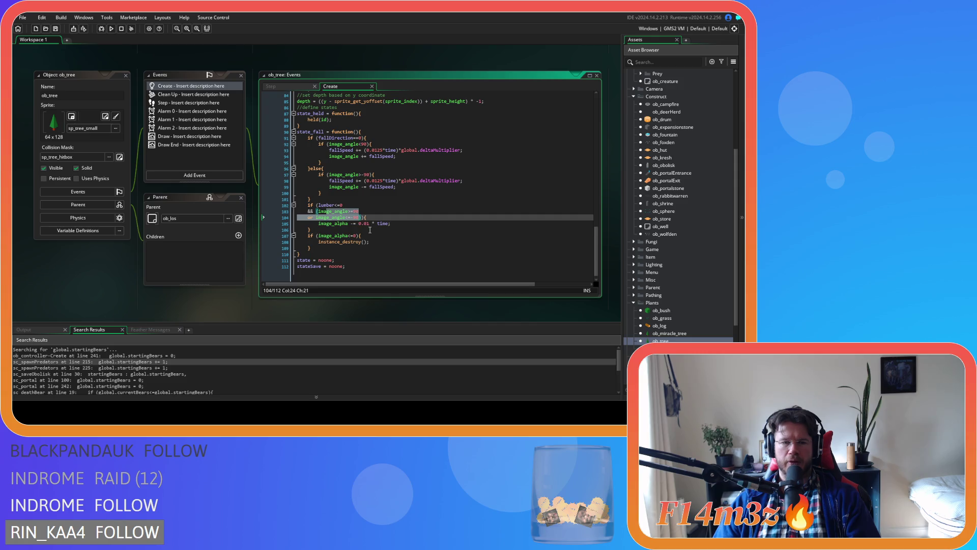
# Step: Insert 'global.currentTrees -= 1;' above instance_destroy(), select it, and open ob_miracle_tree
pyautogui.click(365, 228)
pyautogui.click(370, 242)
pyautogui.click(378, 236)
pyautogui.press('Return')
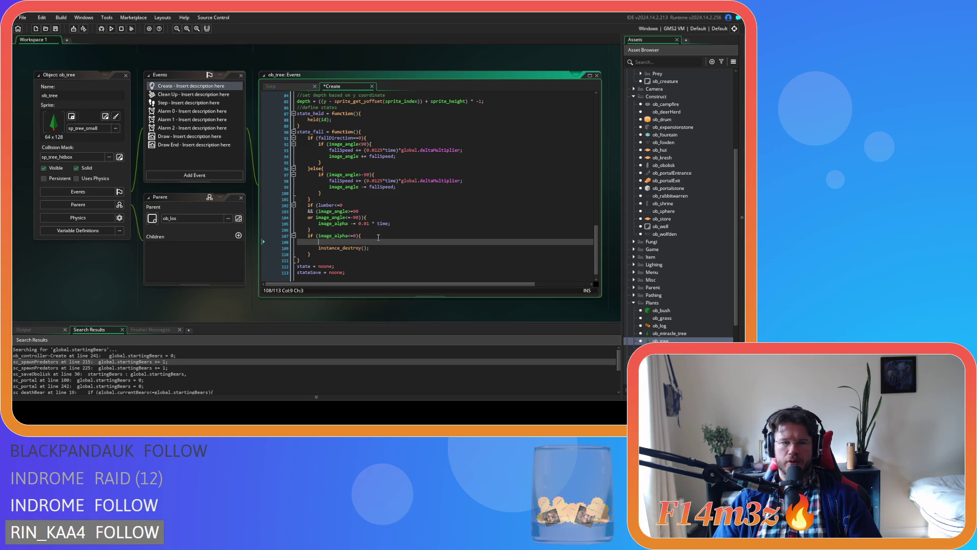
pyautogui.write('global')
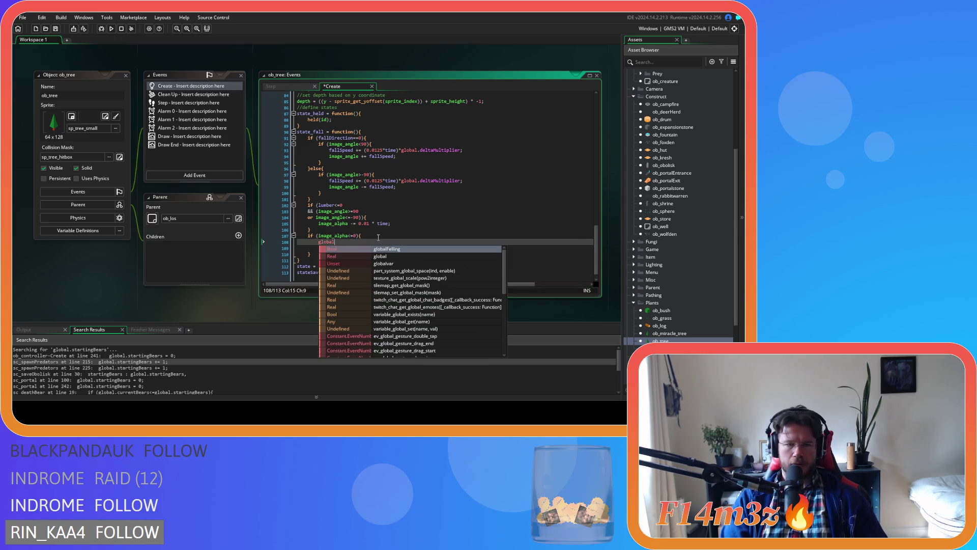
pyautogui.write('.current')
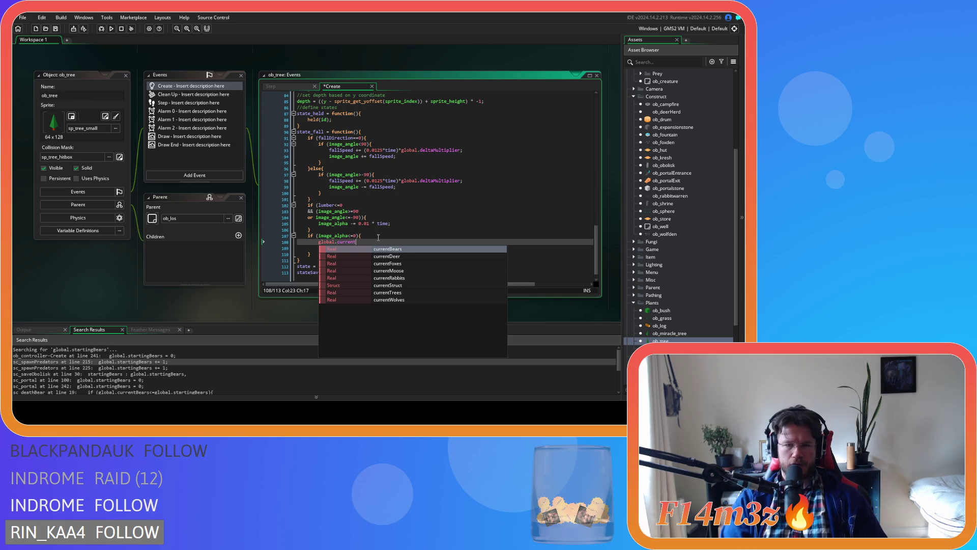
pyautogui.press('Down')
pyautogui.press('Down')
pyautogui.press('Down')
pyautogui.press('Down')
pyautogui.press('Down')
pyautogui.press('Return')
pyautogui.write('-=')
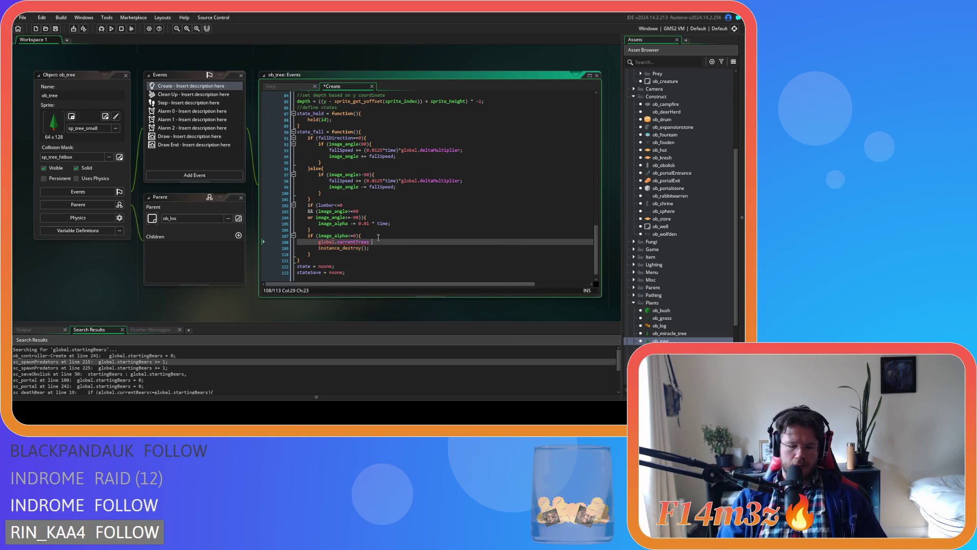
pyautogui.write(' 1;')
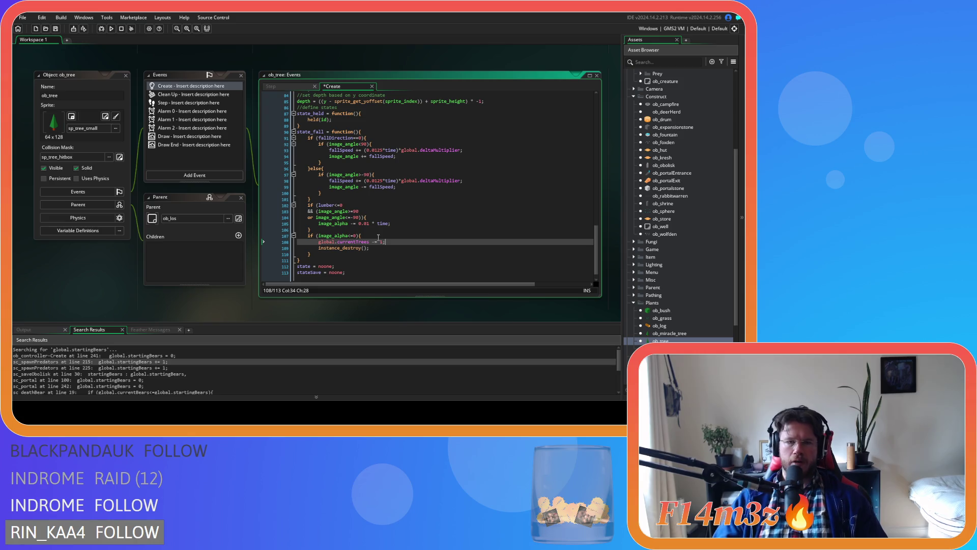
pyautogui.moveTo(386, 242); pyautogui.dragTo(318, 243)
pyautogui.hotkey('ctrl', 'c')
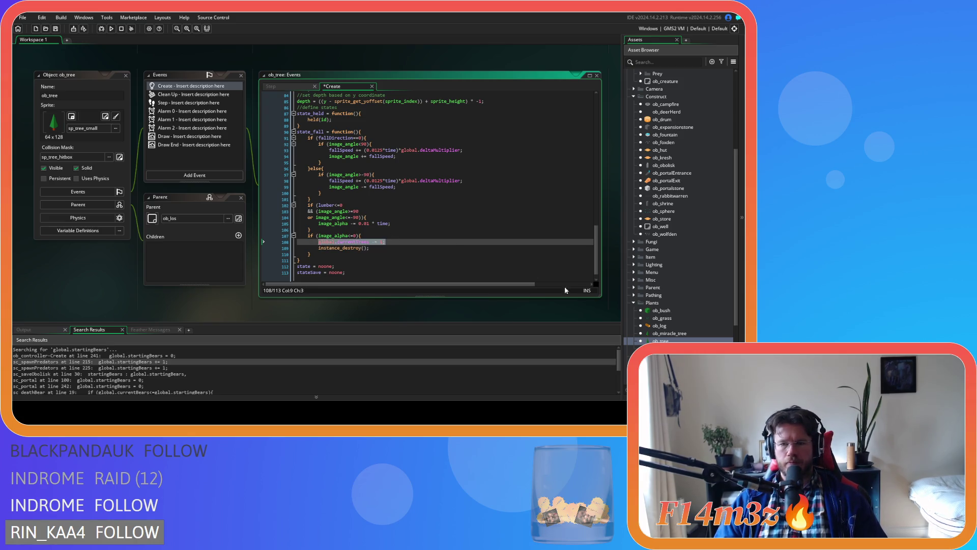
pyautogui.doubleClick(669, 333)
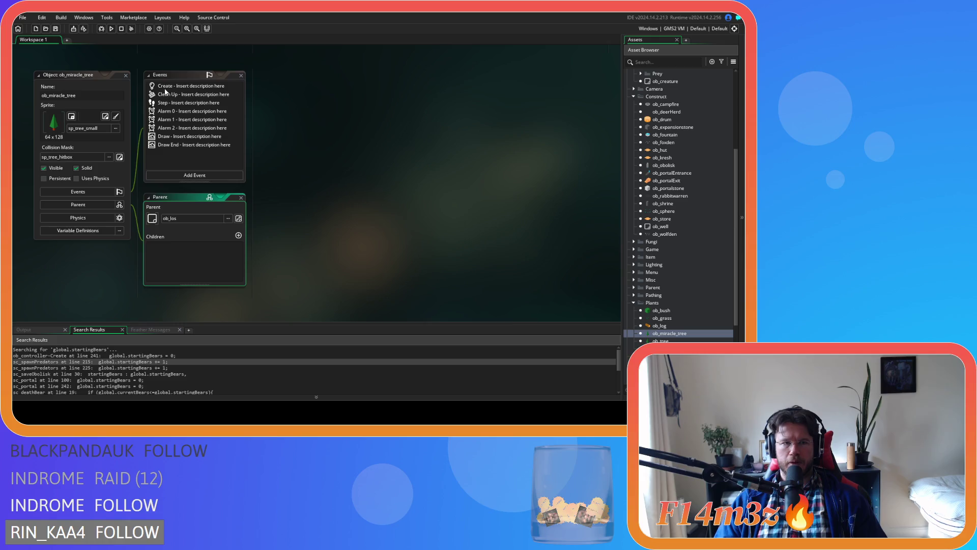
# Step: Paste global.currentTrees -= 1; into the image_alpha<=0 check above instance_destroy(), then save
pyautogui.scroll(-4, 504, 197)
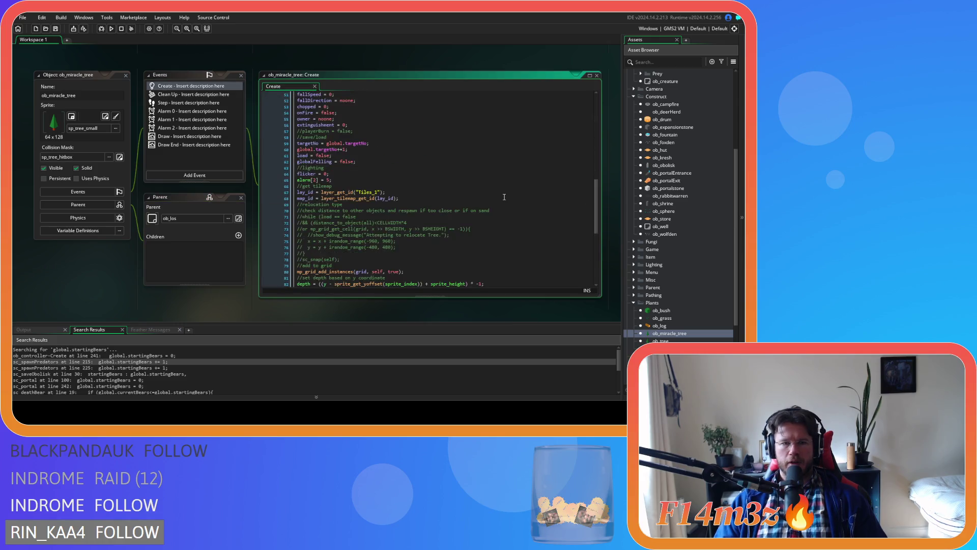
pyautogui.scroll(-20, 504, 197)
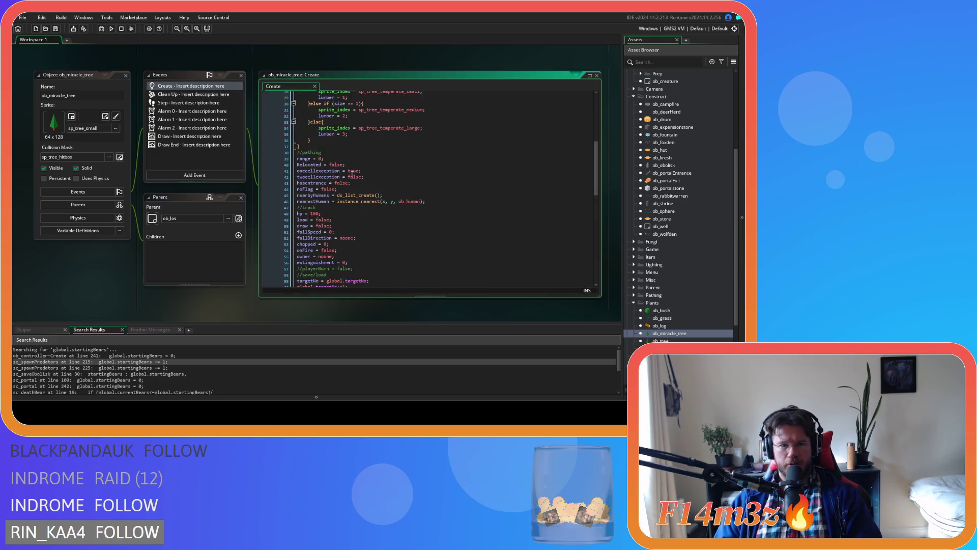
pyautogui.click(375, 241)
pyautogui.press('Return')
pyautogui.hotkey('ctrl', 'v')
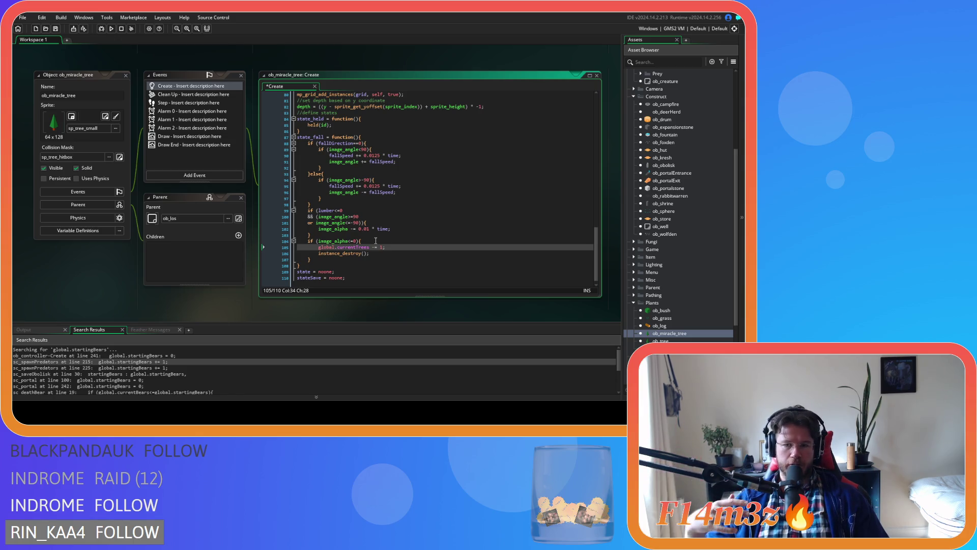
pyautogui.click(404, 254)
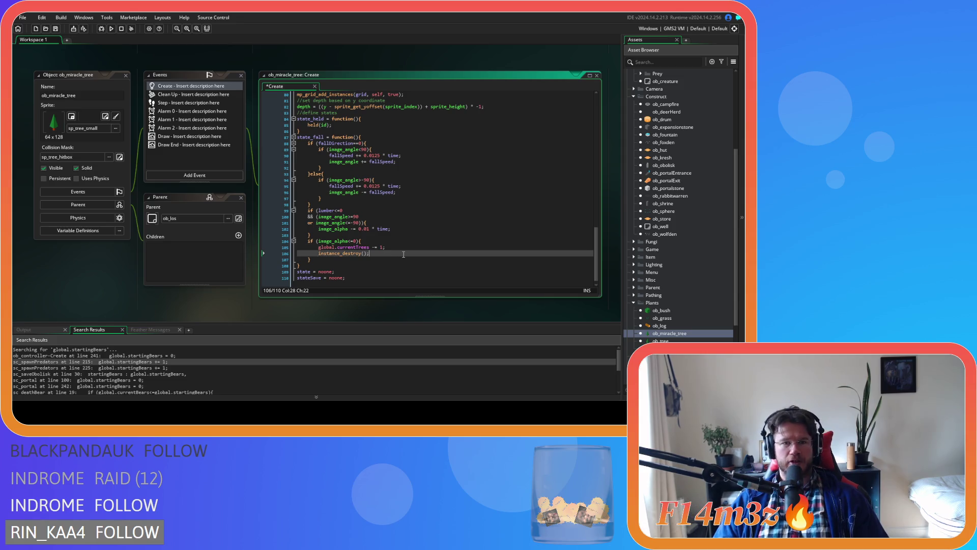
pyautogui.hotkey('ctrl', 's')
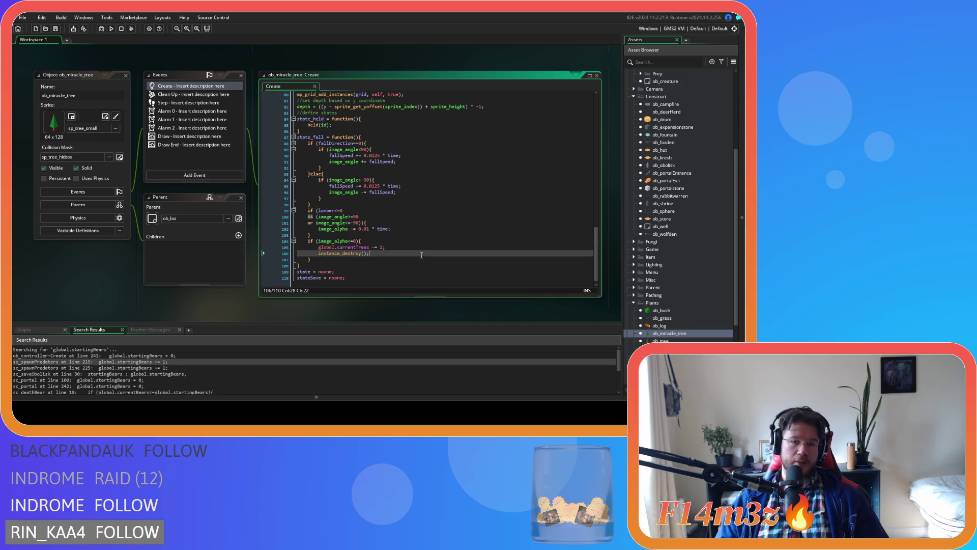
pyautogui.click(394, 243)
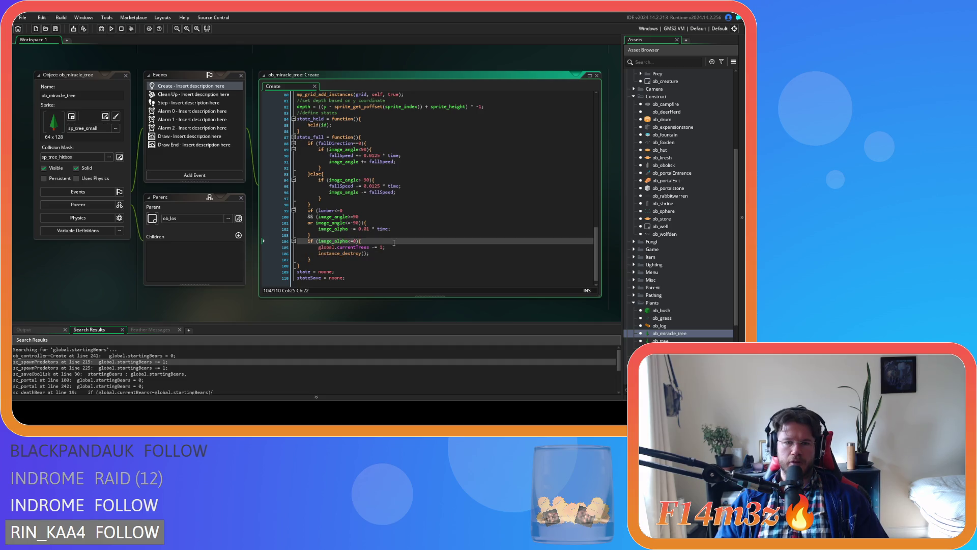
pyautogui.click(395, 252)
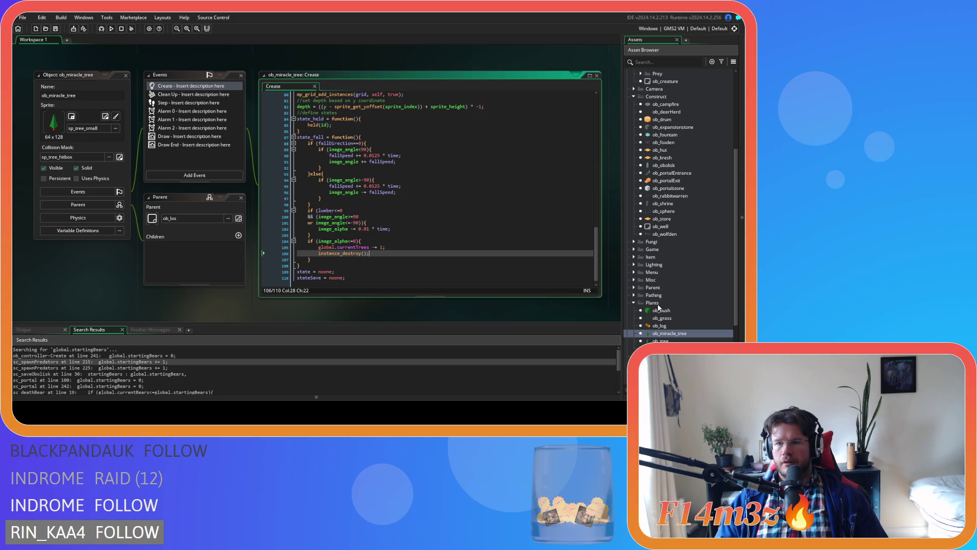
# Step: Collapse the Construct, Plants, Animal and Objects folders in the Asset Browser
pyautogui.scroll(5, 658, 305)
pyautogui.click(635, 235)
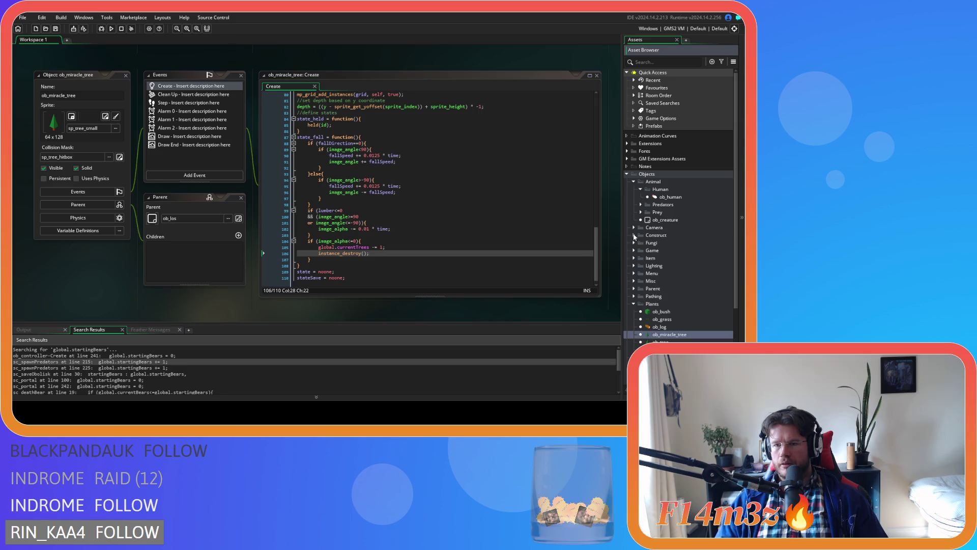
pyautogui.click(635, 304)
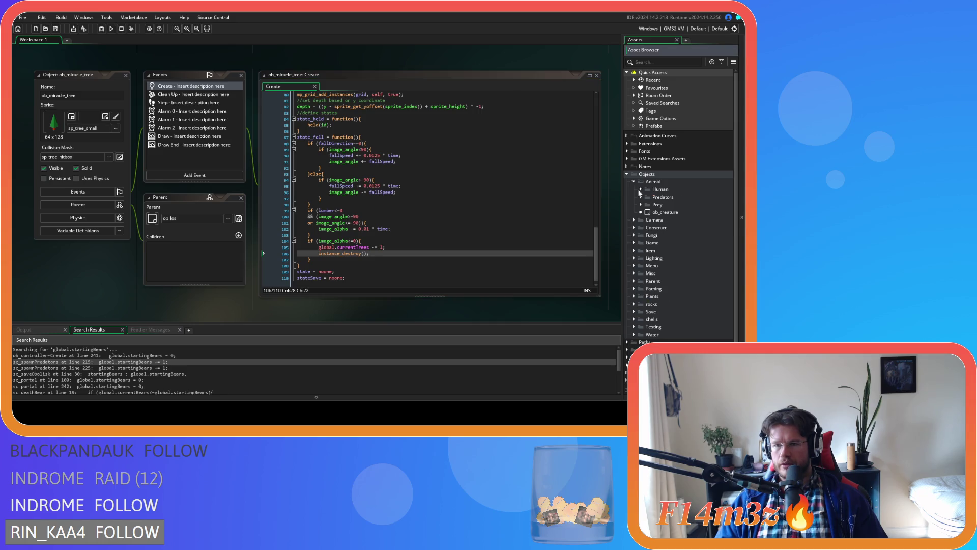
pyautogui.click(634, 182)
pyautogui.click(626, 175)
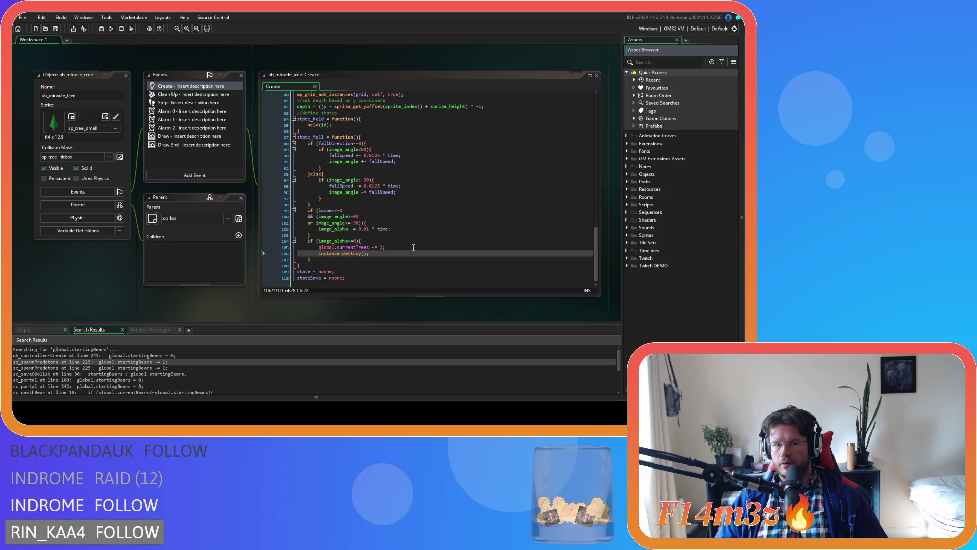
pyautogui.moveTo(394, 247); pyautogui.dragTo(318, 247)
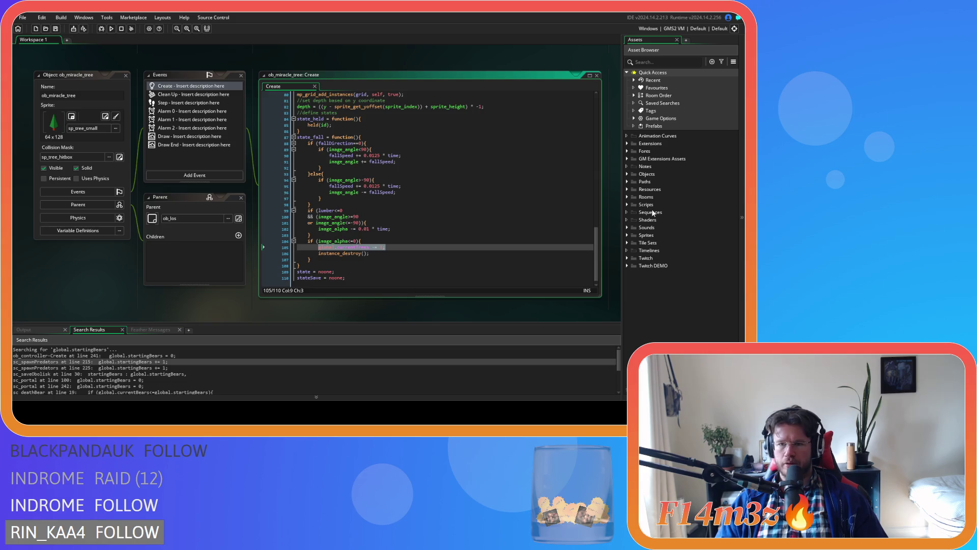
# Step: Expand Scripts > Game and open the sc_drop script
pyautogui.click(631, 204)
pyautogui.click(634, 289)
pyautogui.scroll(-2, 665, 305)
pyautogui.doubleClick(674, 274)
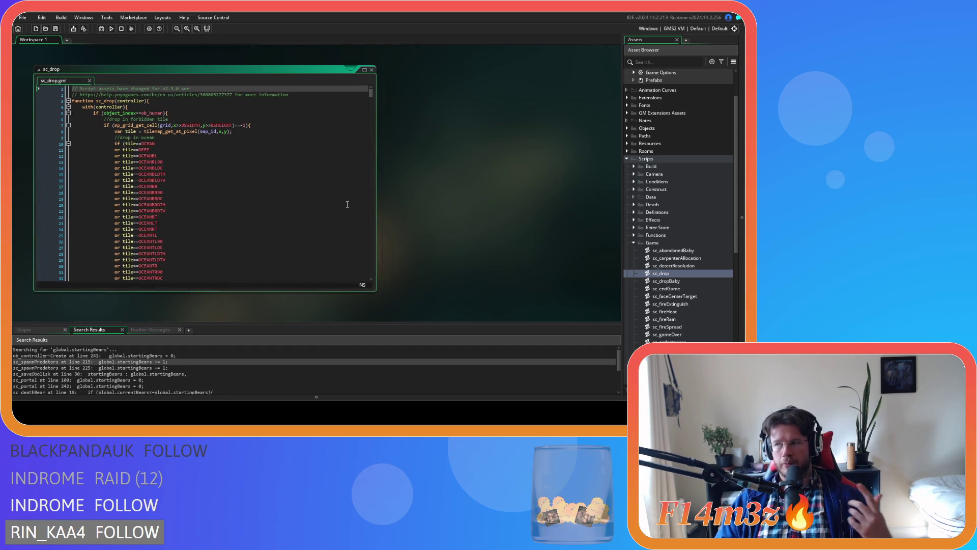
pyautogui.moveTo(370, 93); pyautogui.dragTo(373, 144)
pyautogui.moveTo(373, 146); pyautogui.dragTo(373, 161)
# Step: Inspect sc_drop's code around lines 296–299
pyautogui.scroll(-8, 372, 160)
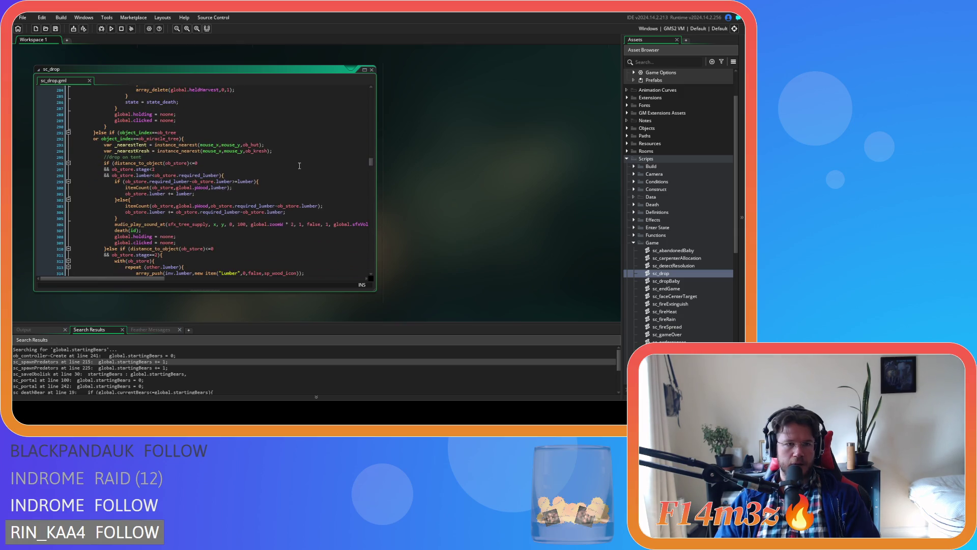
pyautogui.scroll(-3, 299, 166)
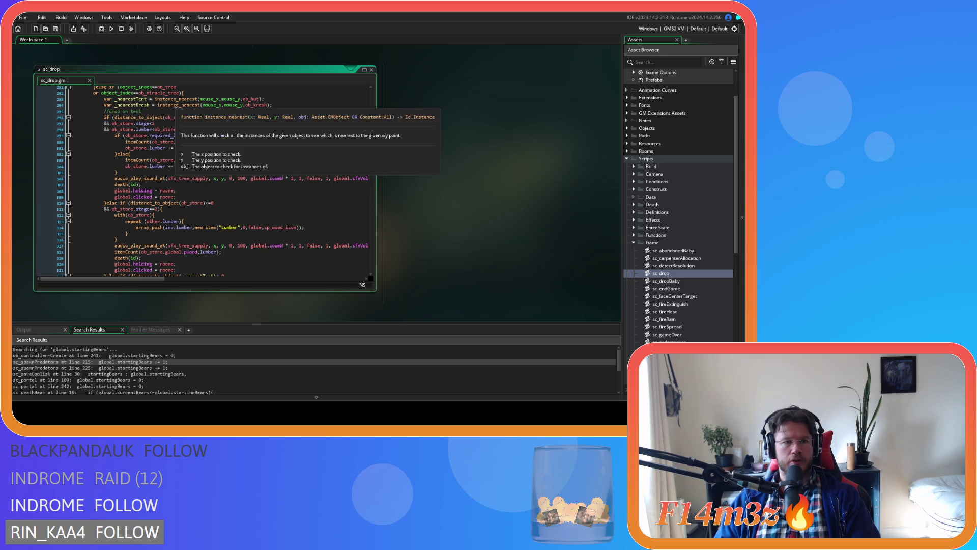
pyautogui.scroll(-1, 247, 218)
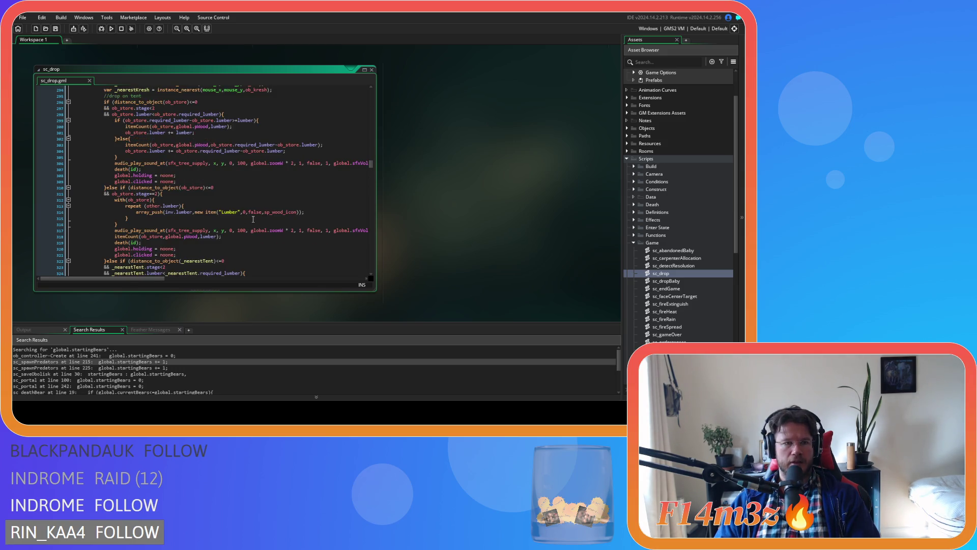
pyautogui.scroll(2, 253, 219)
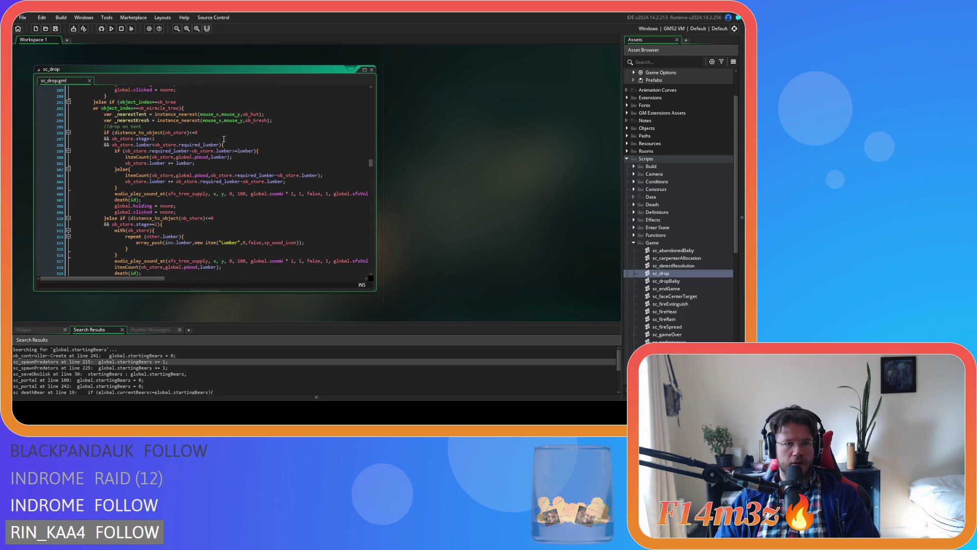
pyautogui.click(224, 134)
pyautogui.click(267, 150)
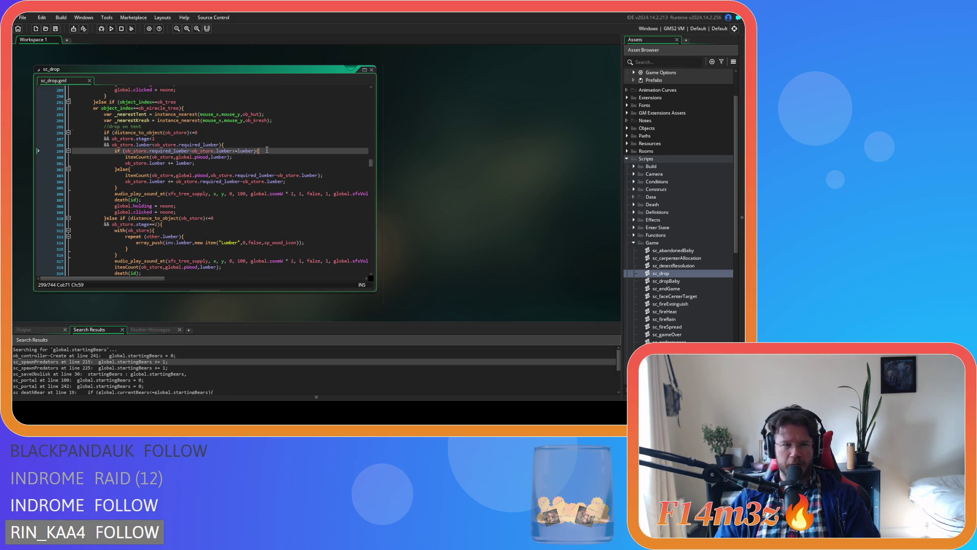
pyautogui.click(221, 144)
pyautogui.scroll(-5, 283, 153)
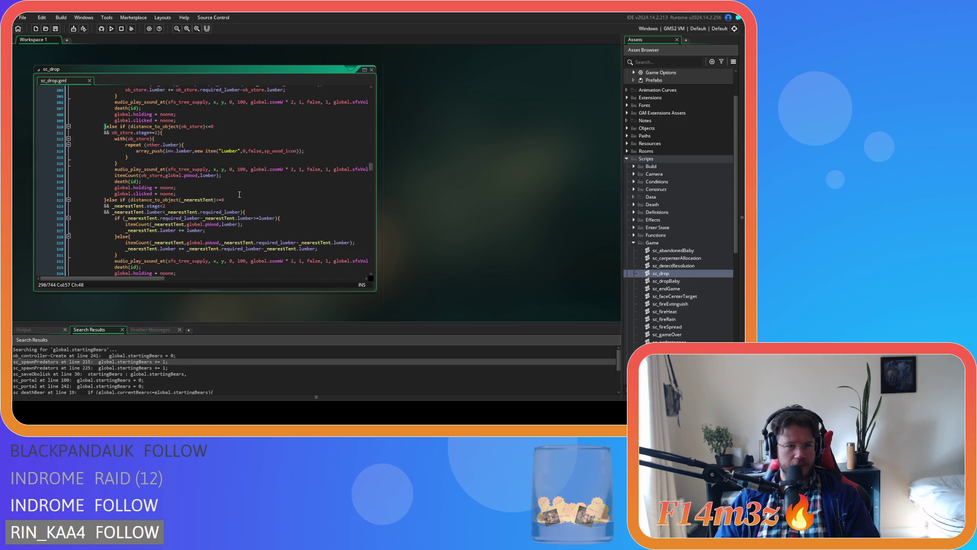
pyautogui.scroll(3, 241, 195)
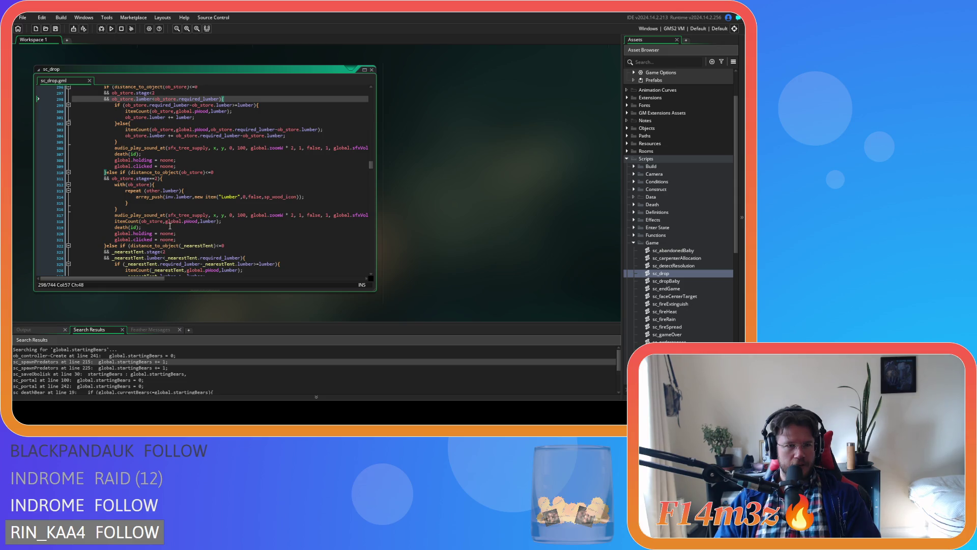
pyautogui.scroll(-3, 183, 232)
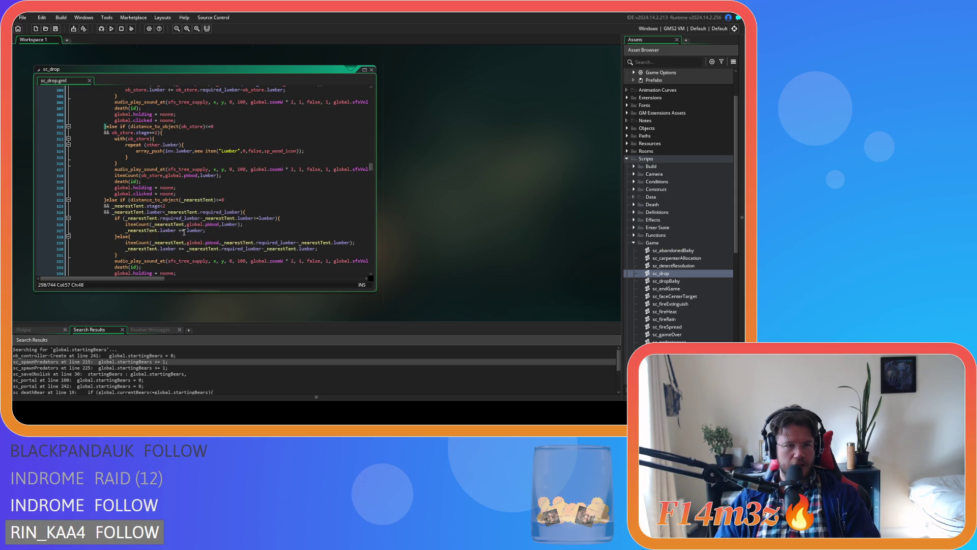
# Step: Read further down sc_drop from line 323
pyautogui.click(215, 206)
pyautogui.scroll(-2, 215, 209)
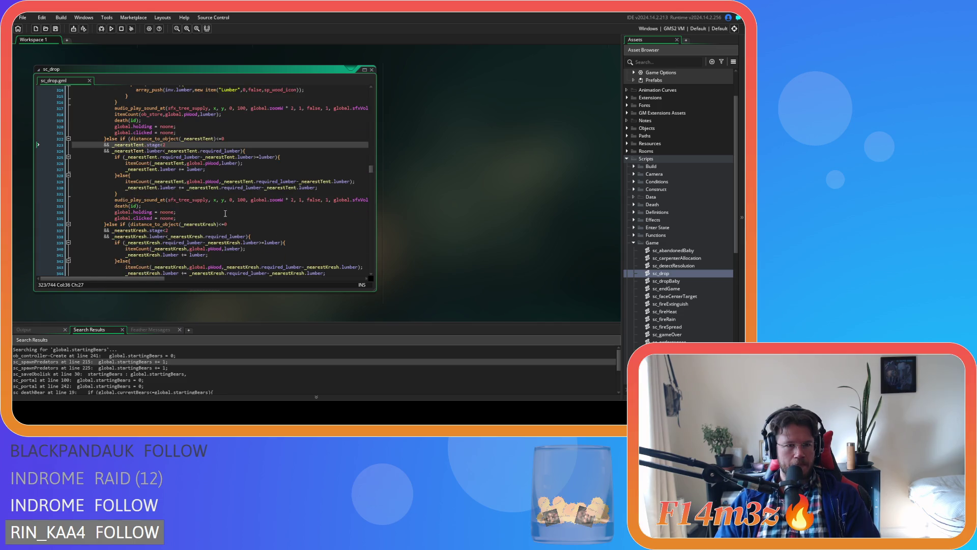
pyautogui.scroll(-4, 225, 213)
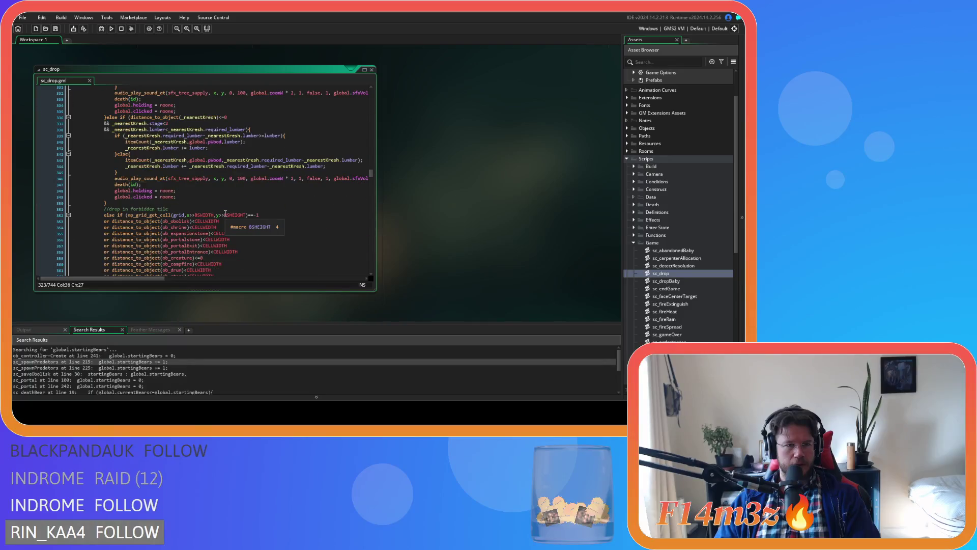
pyautogui.scroll(-9, 226, 214)
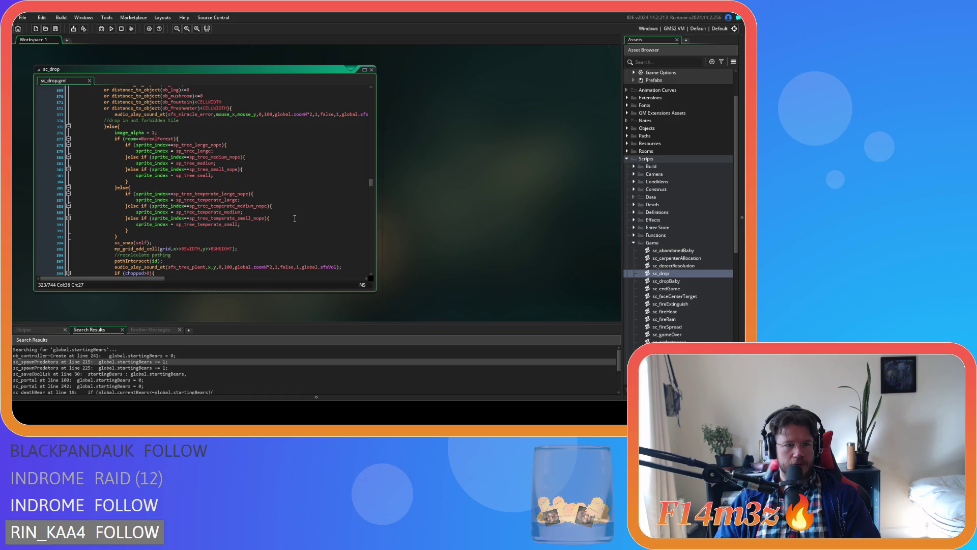
pyautogui.scroll(-3, 294, 219)
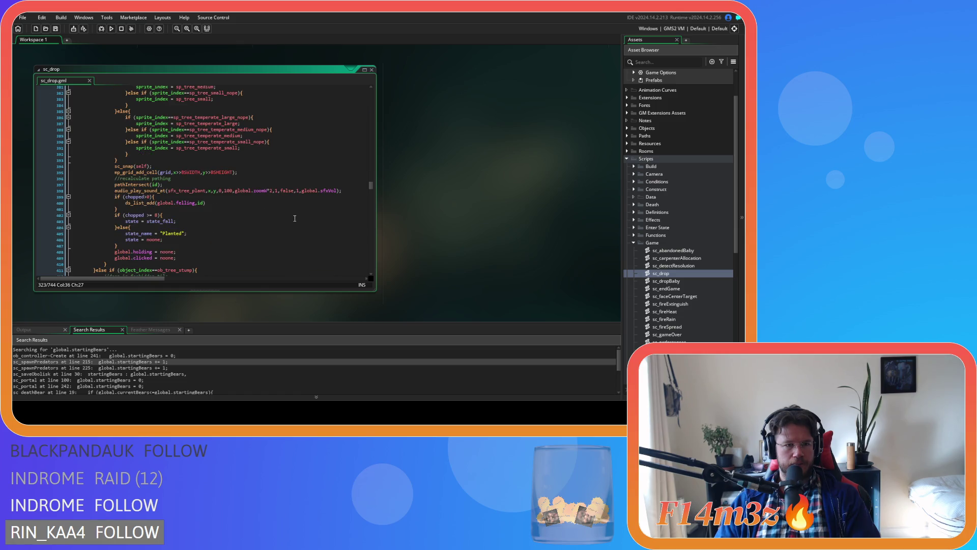
pyautogui.scroll(-2, 295, 219)
pyautogui.scroll(3, 295, 219)
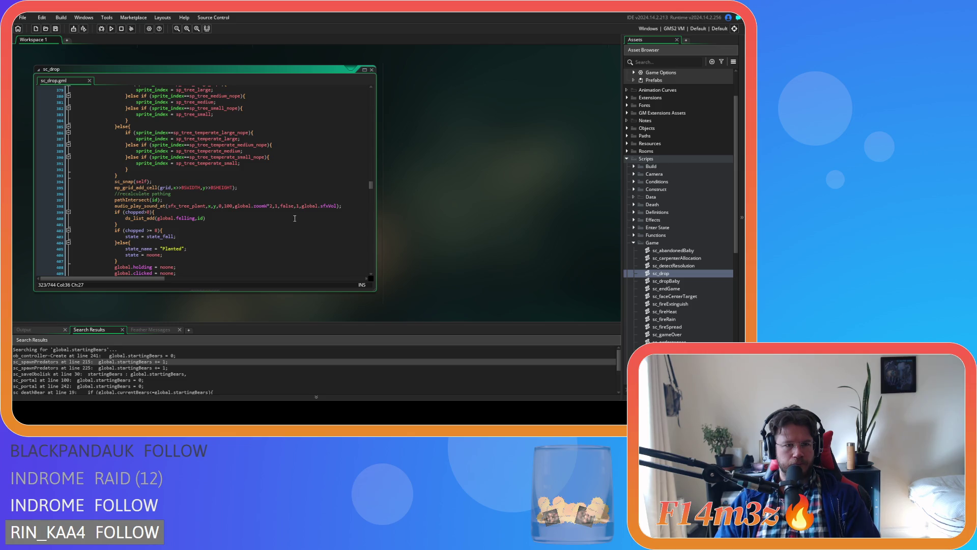
pyautogui.scroll(-3, 295, 218)
# Step: Scroll back up through sc_drop and open the death() function's definition in sc_death
pyautogui.scroll(6, 295, 219)
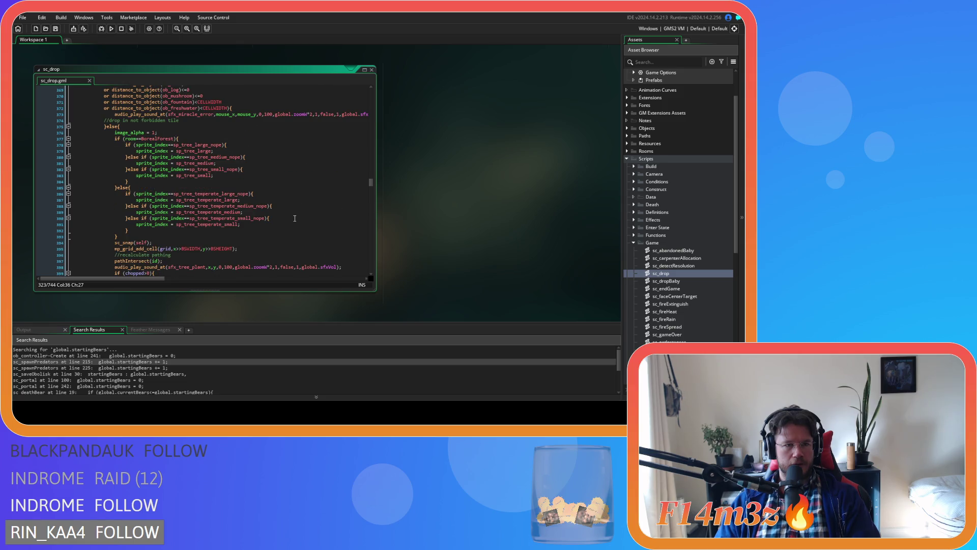
pyautogui.scroll(4, 295, 218)
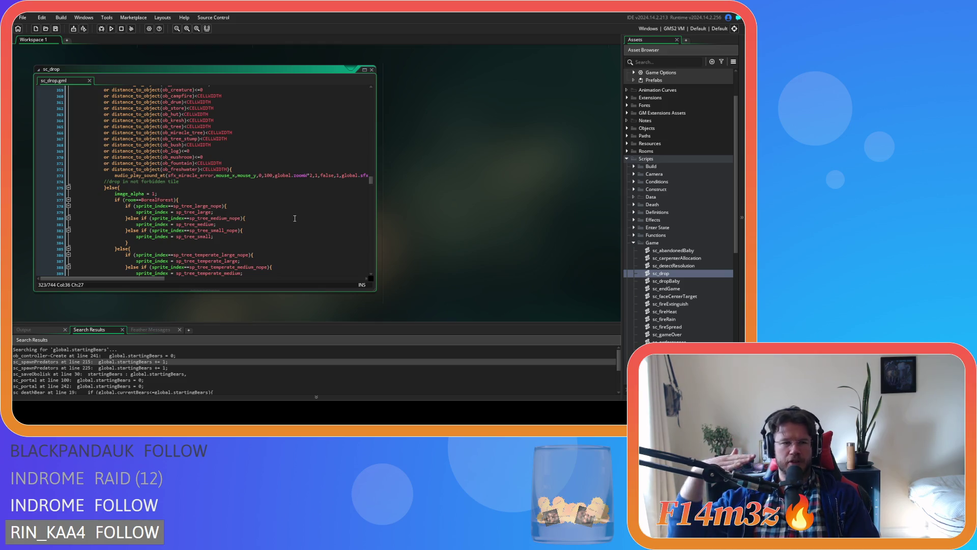
pyautogui.scroll(2, 231, 210)
pyautogui.scroll(5, 231, 210)
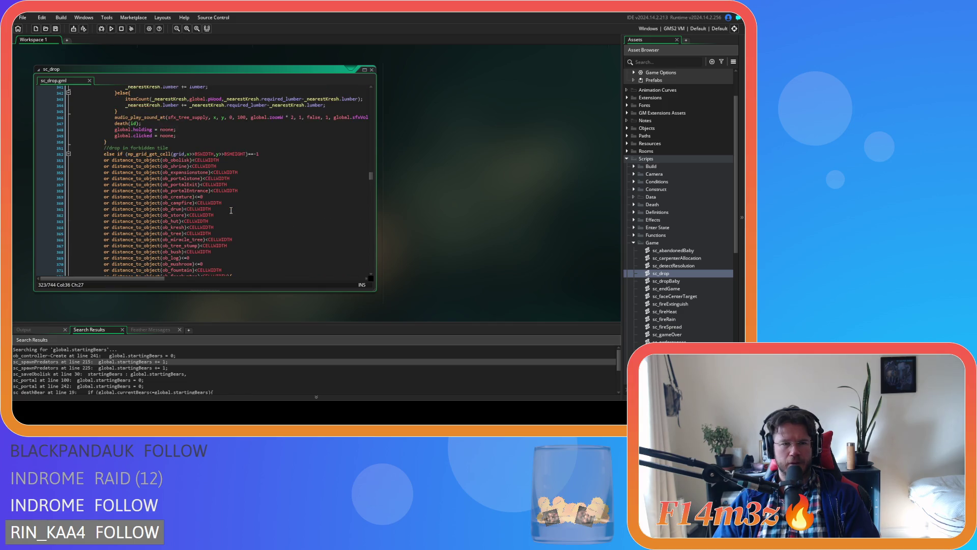
pyautogui.scroll(-4, 231, 211)
pyautogui.scroll(6, 230, 210)
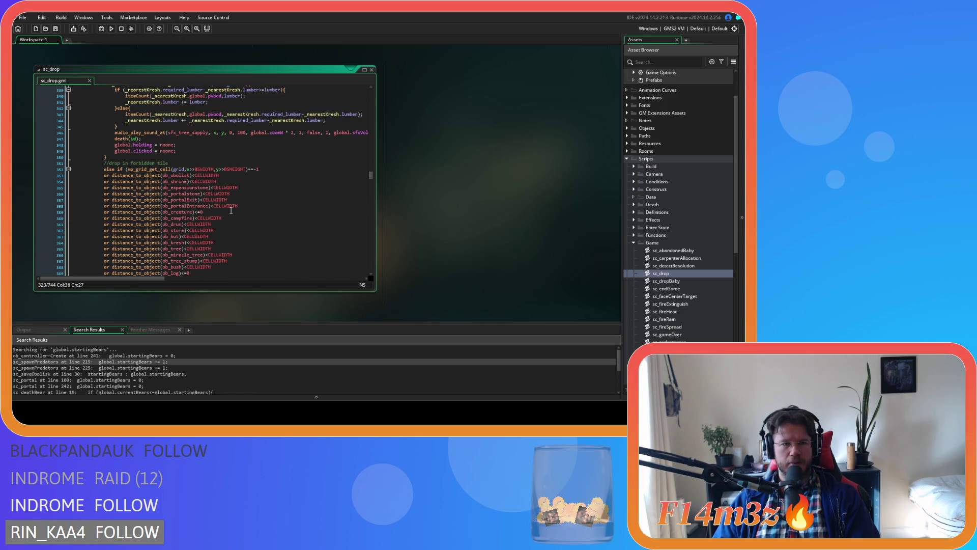
pyautogui.scroll(8, 230, 210)
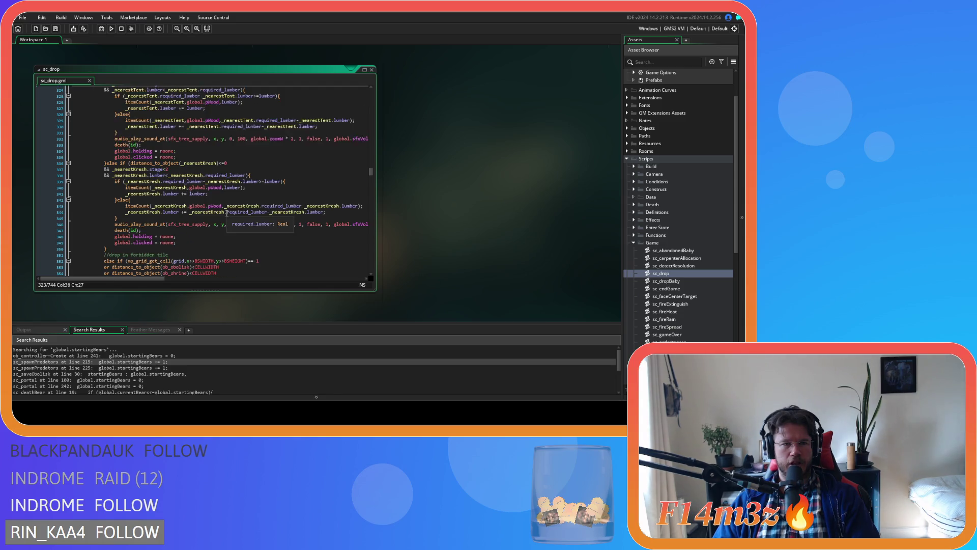
pyautogui.scroll(2, 223, 214)
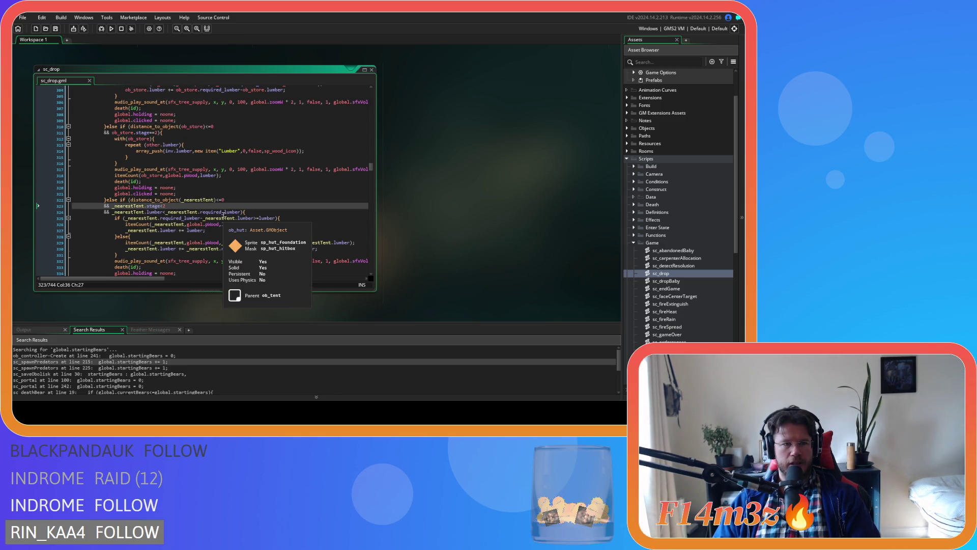
pyautogui.scroll(10, 223, 214)
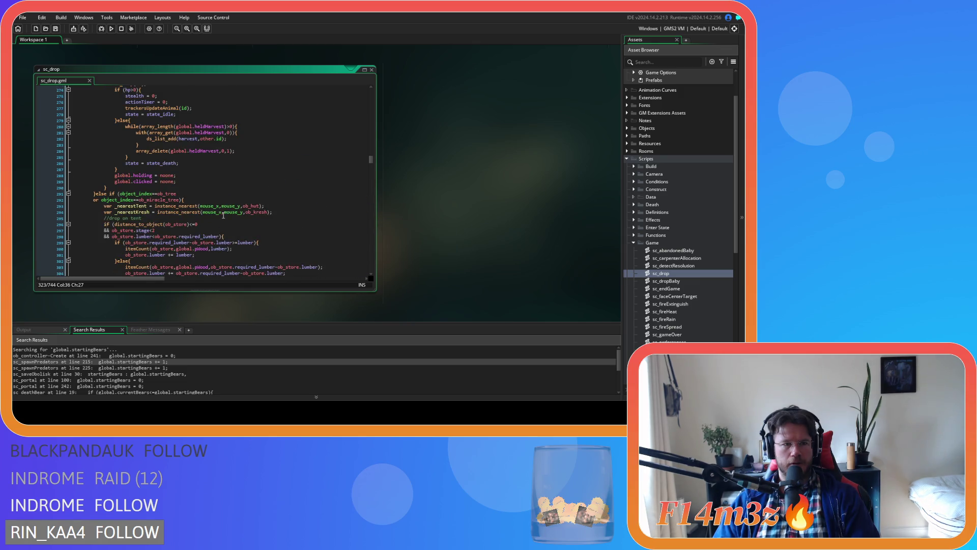
pyautogui.scroll(-6, 223, 215)
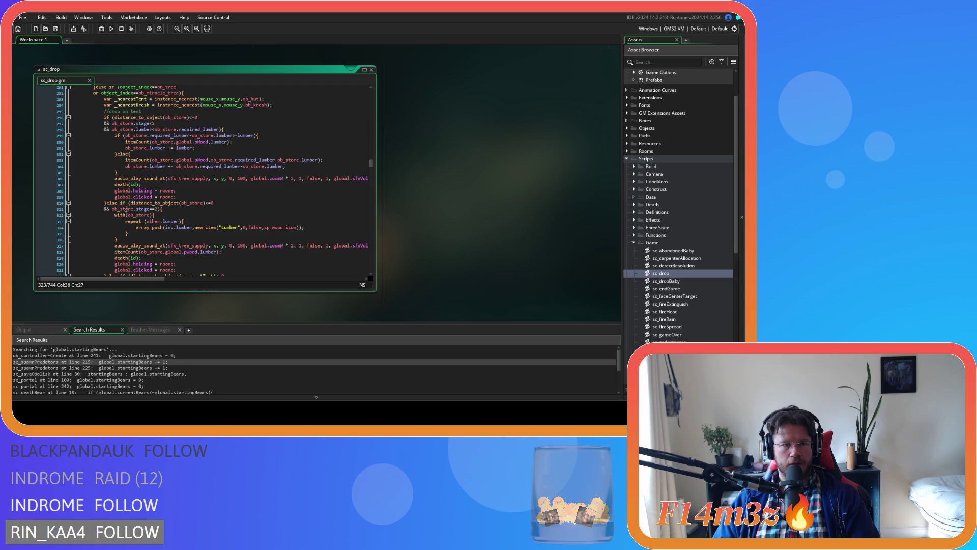
pyautogui.moveTo(156, 279); pyautogui.dragTo(158, 276)
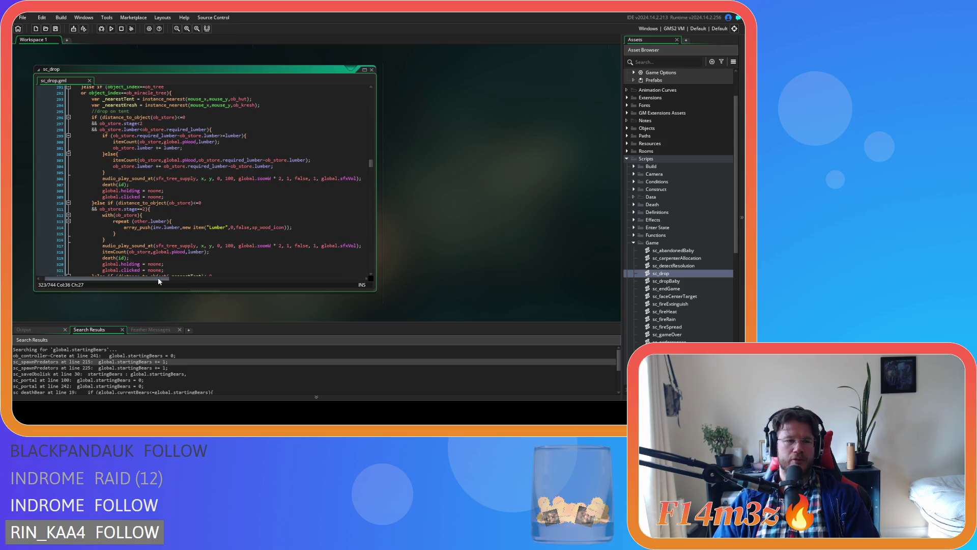
pyautogui.middleClick(110, 186)
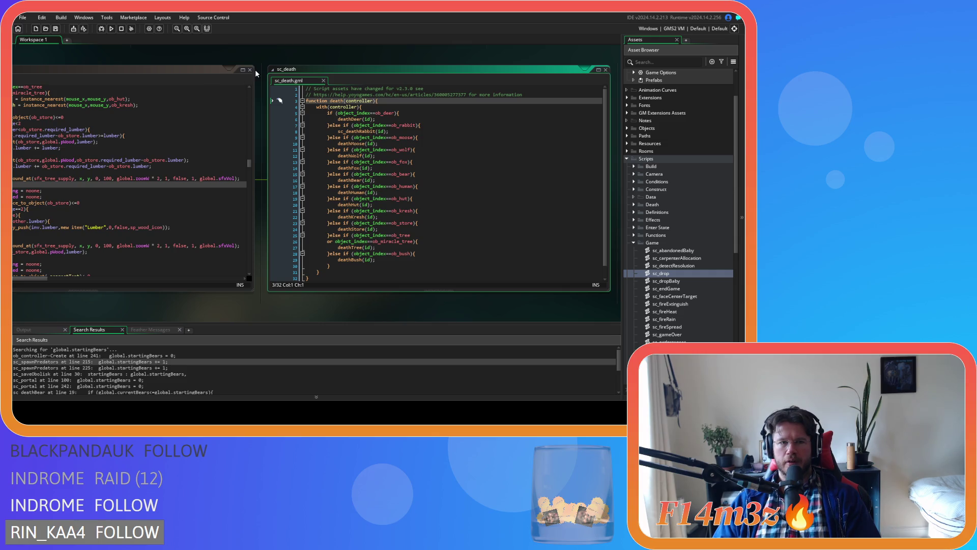
# Step: Open sc_deathTree from Scripts > Death and go to the end of its //conservation line
pyautogui.click(634, 243)
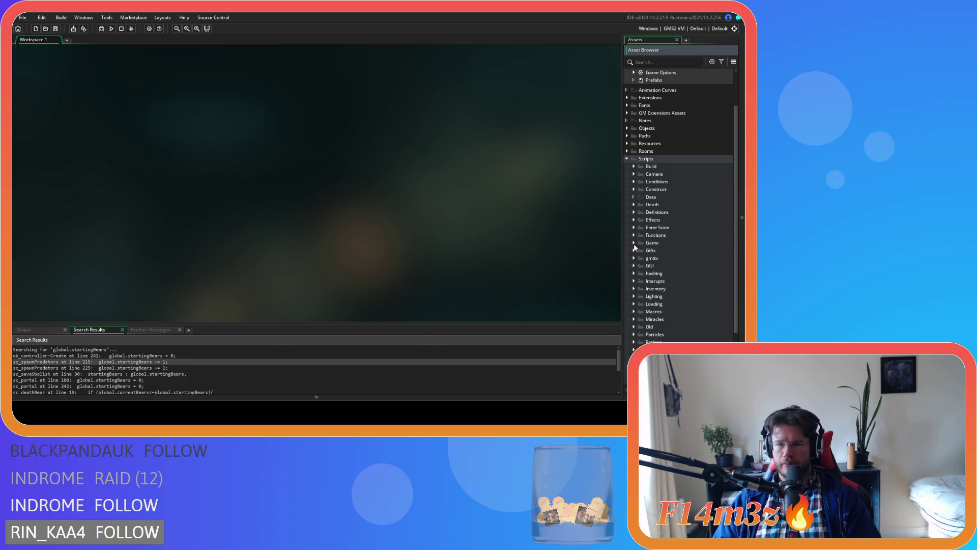
pyautogui.click(634, 205)
pyautogui.doubleClick(677, 297)
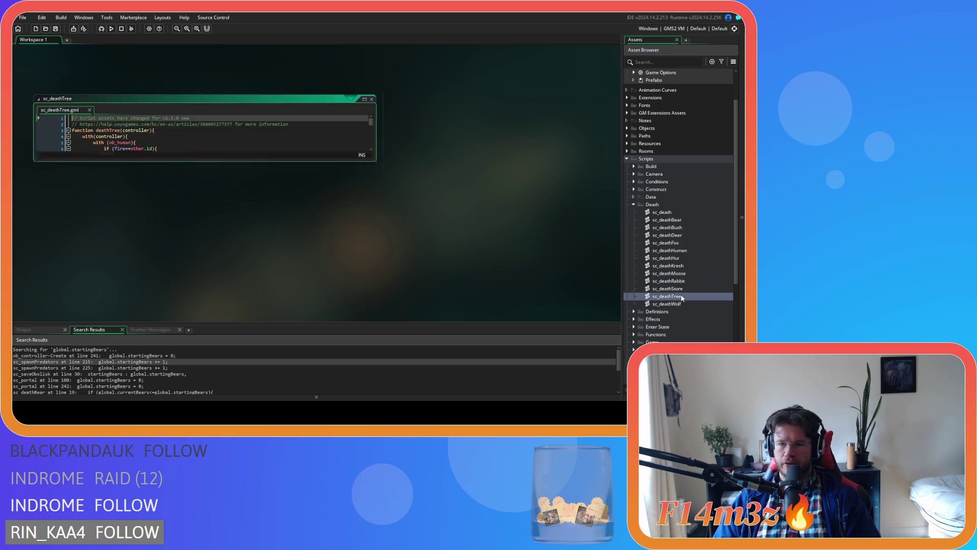
pyautogui.moveTo(372, 142)
pyautogui.mouseDown()
pyautogui.moveTo(372, 200)
pyautogui.moveTo(381, 139)
pyautogui.moveTo(372, 165)
pyautogui.mouseUp()
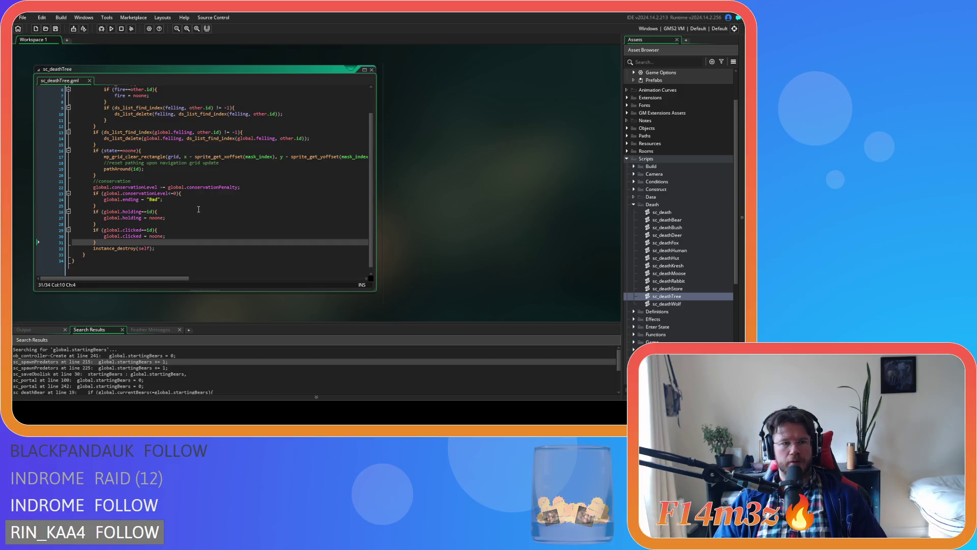
pyautogui.click(202, 201)
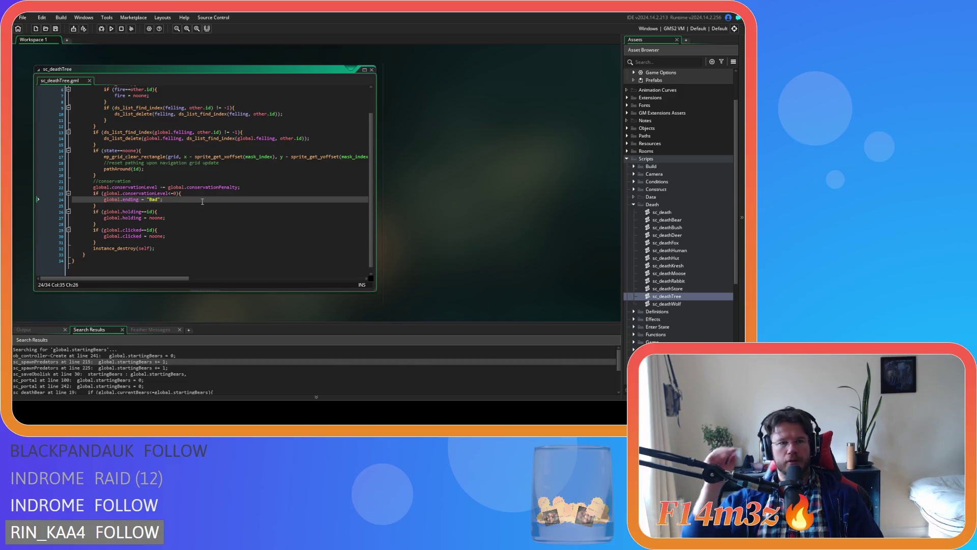
pyautogui.scroll(2, 163, 209)
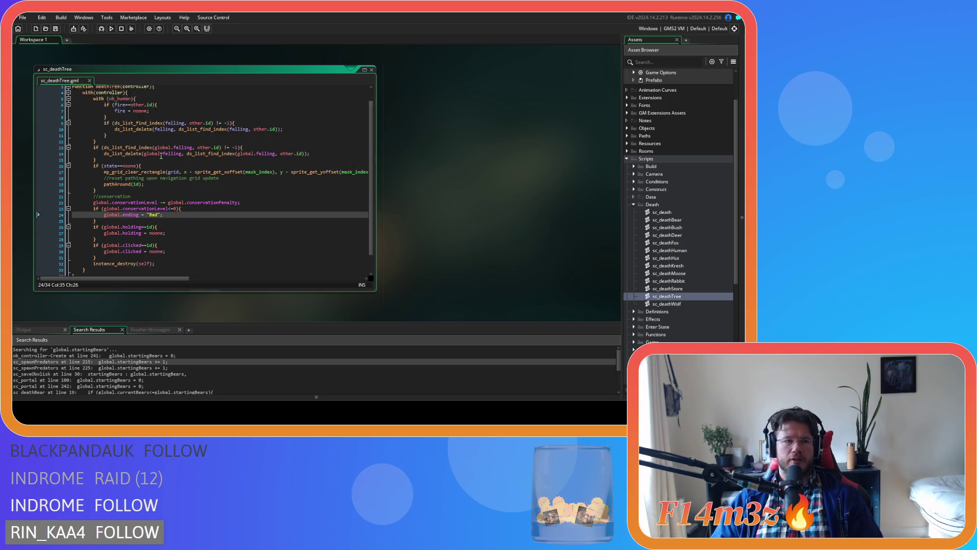
pyautogui.click(152, 212)
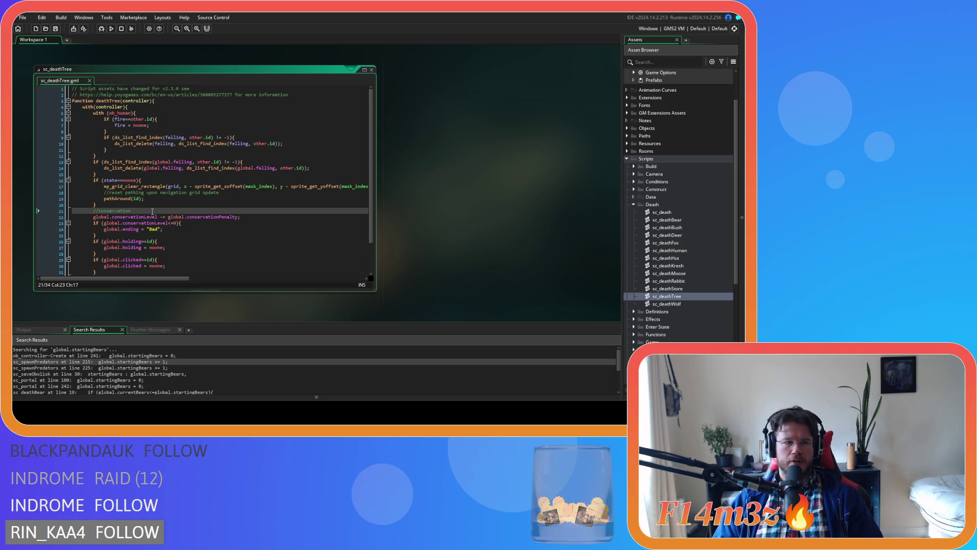
# Step: Insert global.currentTrees -= 1; below //conservation and select the global.conservationPenalty term
pyautogui.press('Return')
pyautogui.write('global.currentTrees -= 1;')
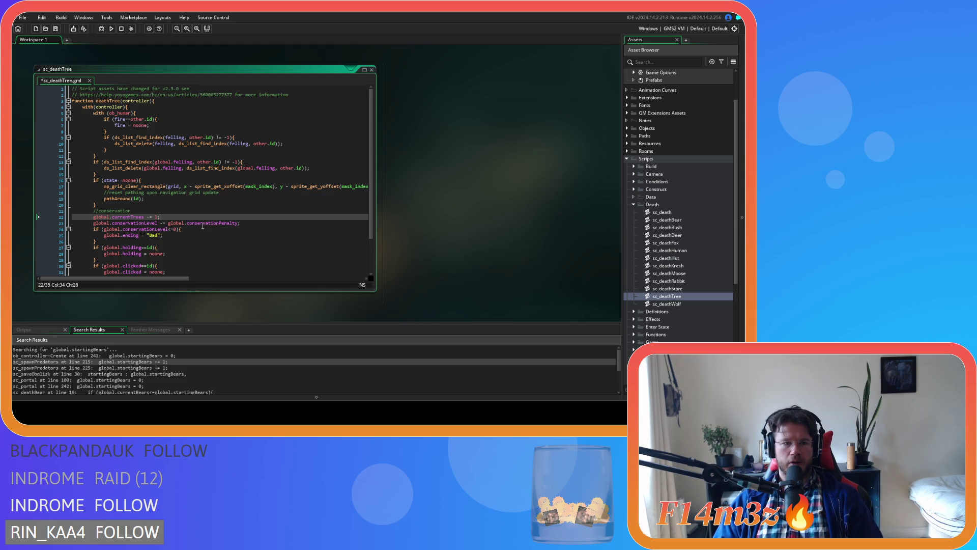
pyautogui.click(168, 223)
pyautogui.moveTo(188, 222)
pyautogui.mouseDown()
pyautogui.moveTo(233, 224)
pyautogui.moveTo(168, 224)
pyautogui.mouseUp()
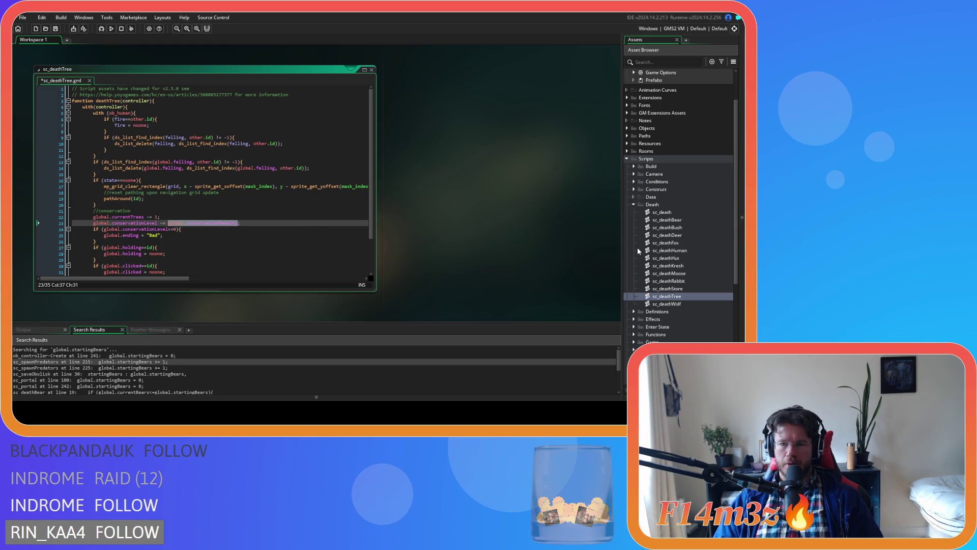
pyautogui.doubleClick(667, 220)
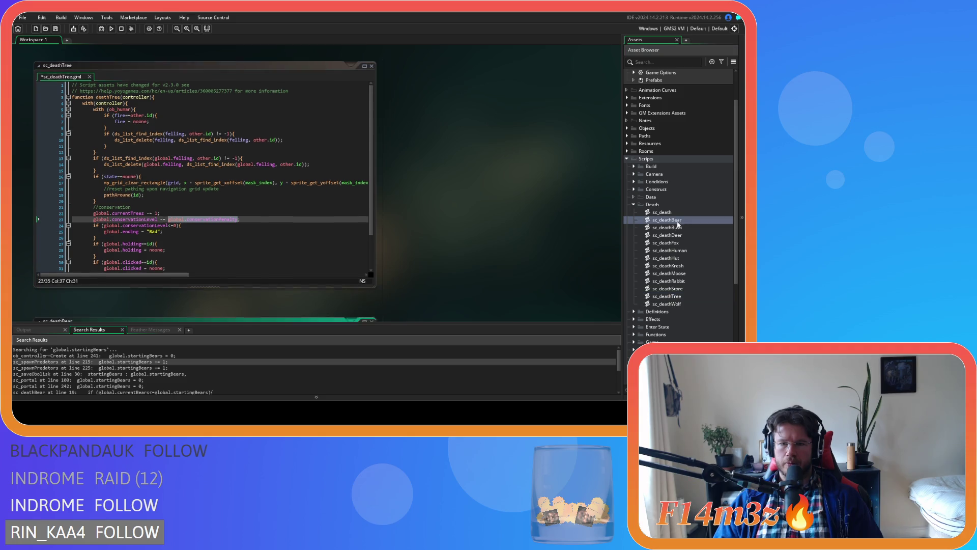
# Step: Copy the bear conservation formula from sc_deathBear and paste it over conservationPenalty
pyautogui.moveTo(114, 217); pyautogui.dragTo(318, 218)
pyautogui.rightClick(250, 220)
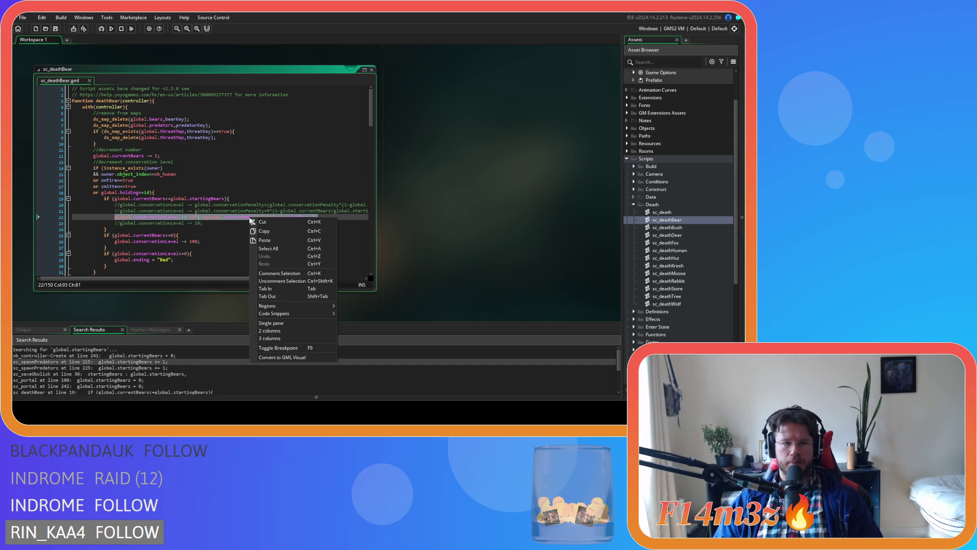
pyautogui.click(274, 230)
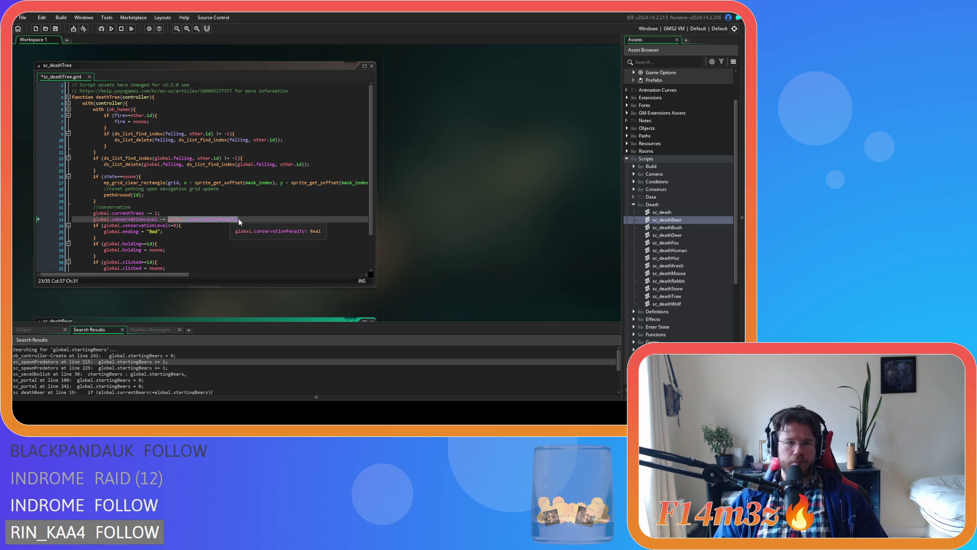
pyautogui.hotkey('ctrl', 'v')
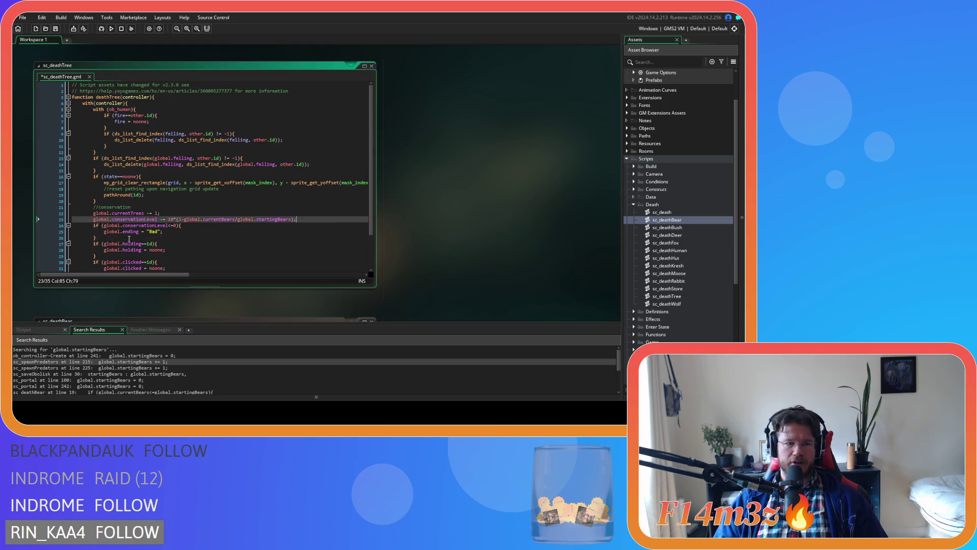
# Step: Change the multiplier 10 to 1 and the bear counts to currentTrees/startingTrees, then save
pyautogui.click(175, 220)
pyautogui.press('BackSpace')
pyautogui.press('BackSpace')
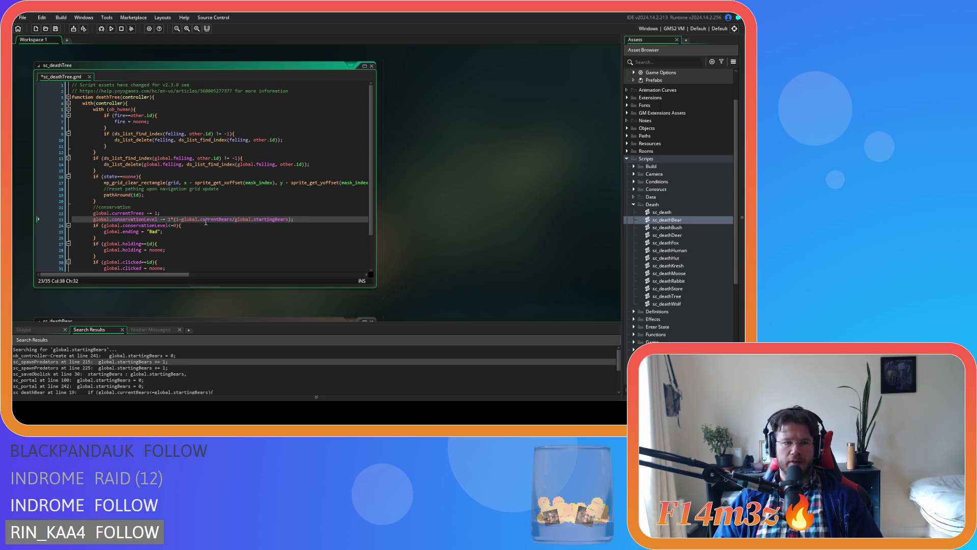
pyautogui.doubleClick(214, 219)
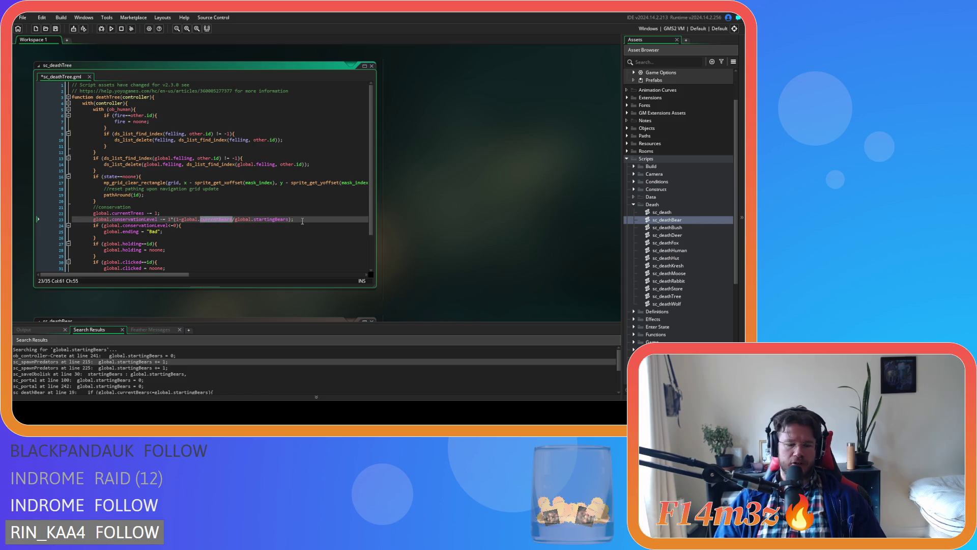
pyautogui.write('currentTrees')
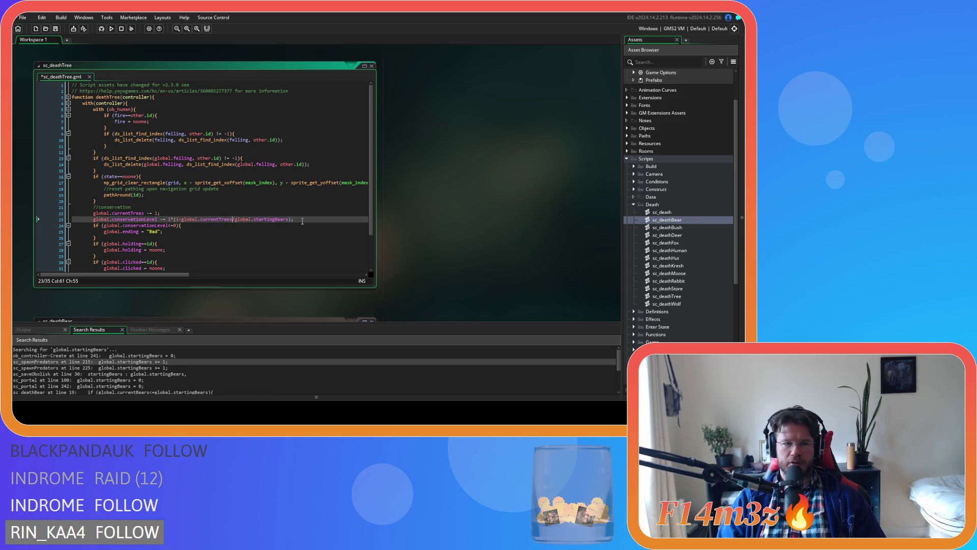
pyautogui.doubleClick(285, 220)
pyautogui.write('startin')
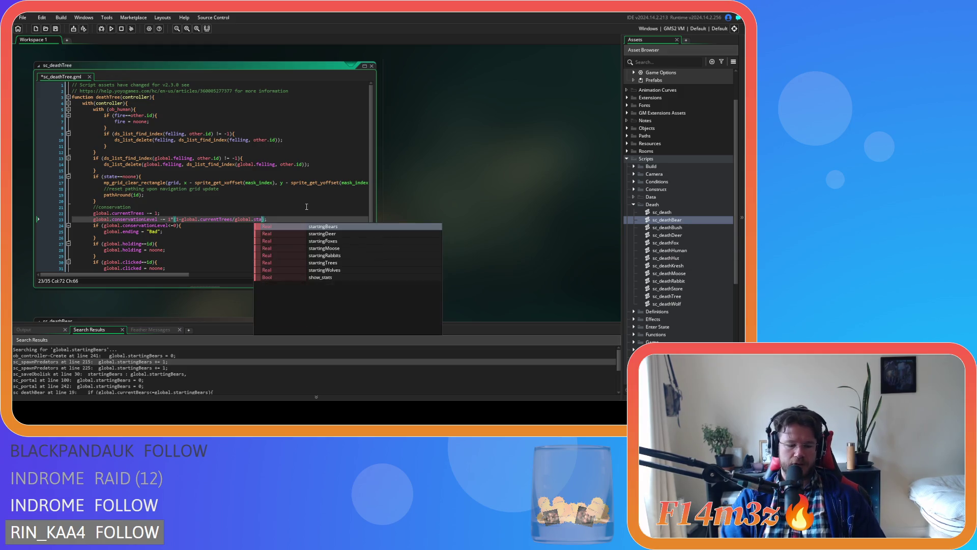
pyautogui.write('gTrees')
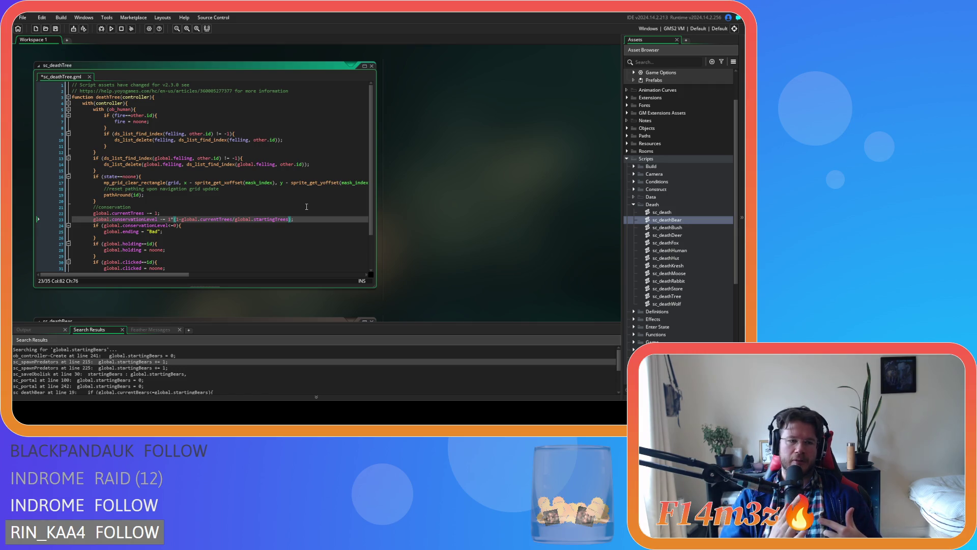
pyautogui.click(314, 220)
pyautogui.hotkey('ctrl', 's')
pyautogui.click(224, 238)
pyautogui.scroll(-2, 223, 237)
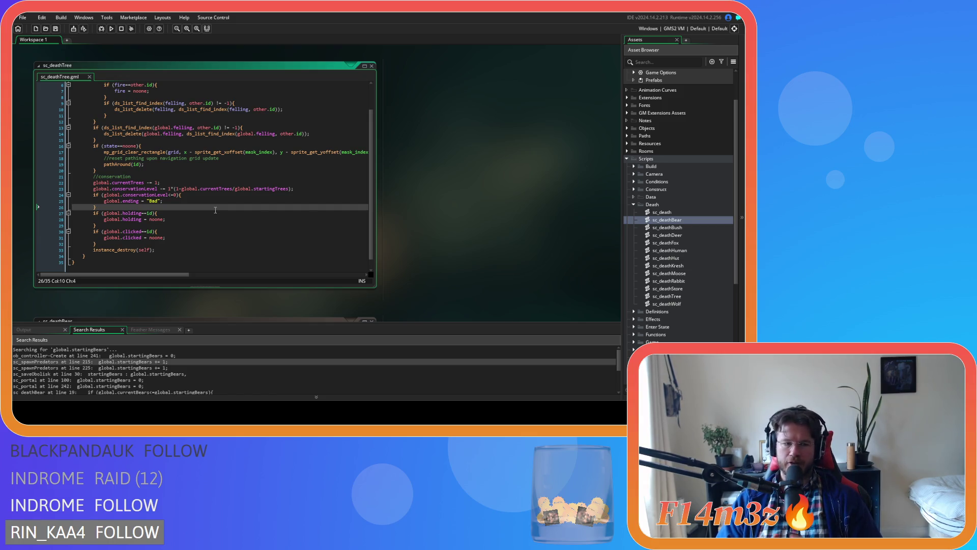
# Step: Leave the sc_deathTree editor and run the game with F5
pyautogui.click(273, 189)
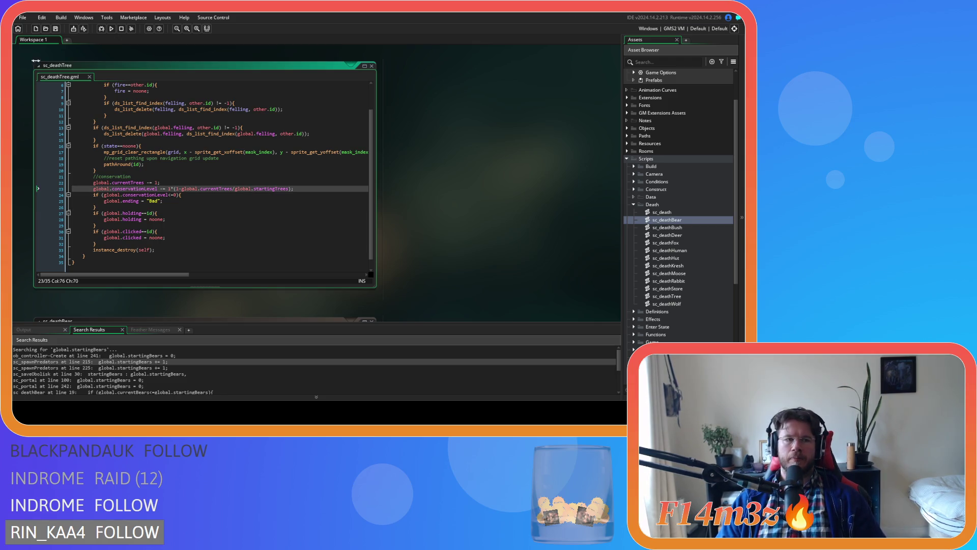
pyautogui.click(489, 153)
pyautogui.press('F5')
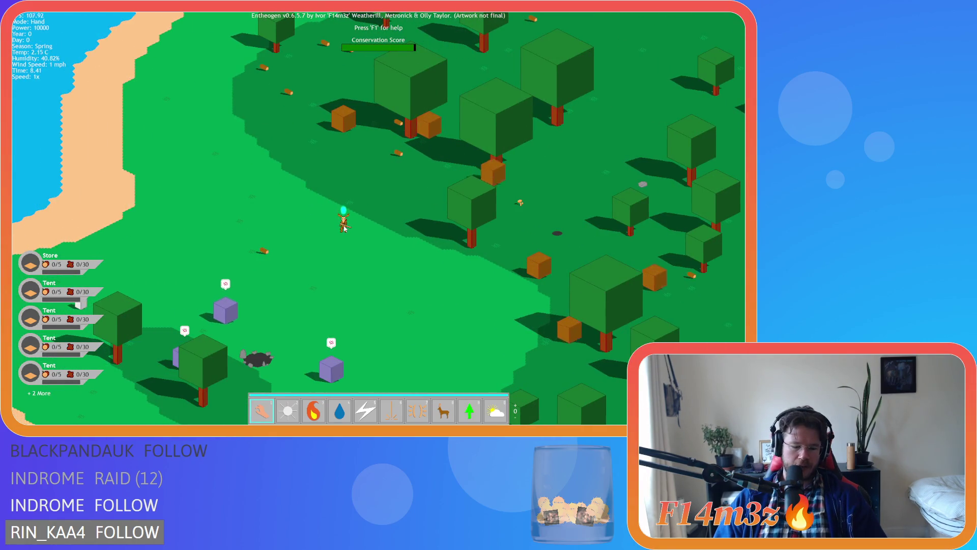
# Step: Carry the glowing villager, then cast Haste and Divine Protection on it
pyautogui.moveTo(344, 226)
pyautogui.mouseDown()
pyautogui.moveTo(317, 244)
pyautogui.moveTo(318, 229)
pyautogui.moveTo(346, 221)
pyautogui.mouseUp()
pyautogui.press('Tab')
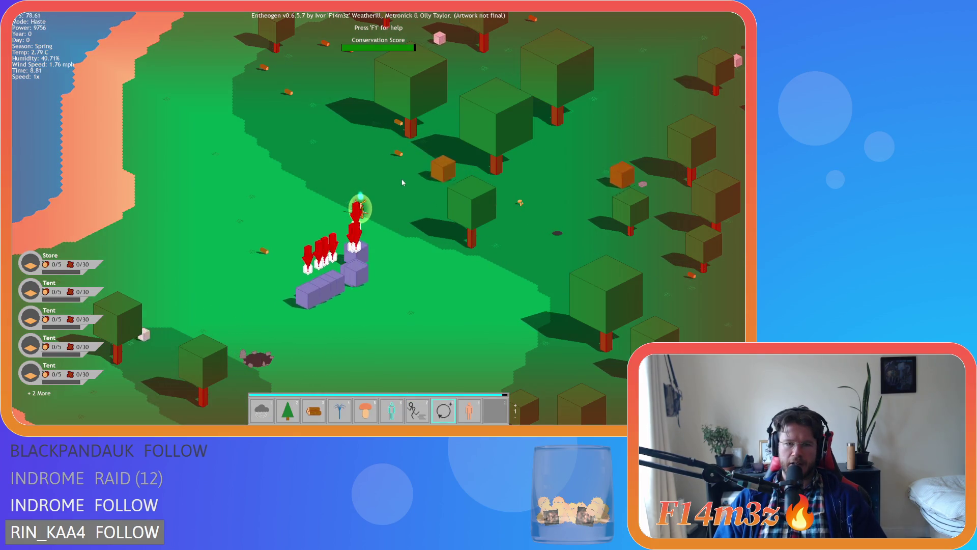
pyautogui.press('8')
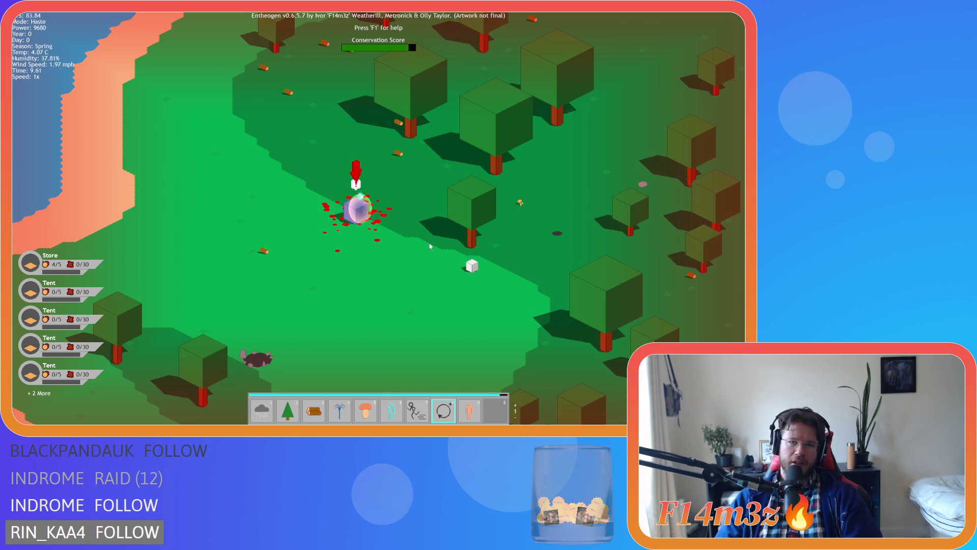
pyautogui.click(430, 247)
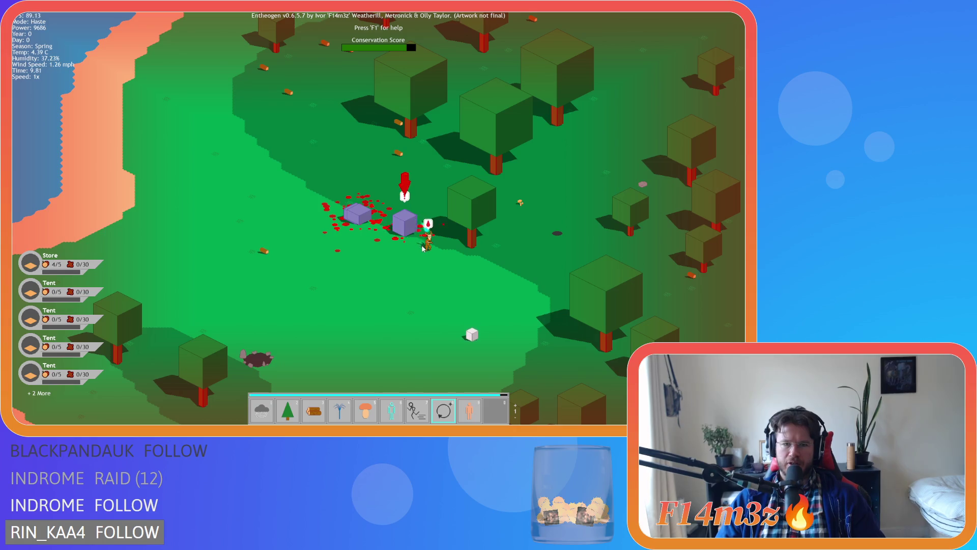
pyautogui.scroll(-1, 394, 293)
pyautogui.press('7')
pyautogui.click(395, 315)
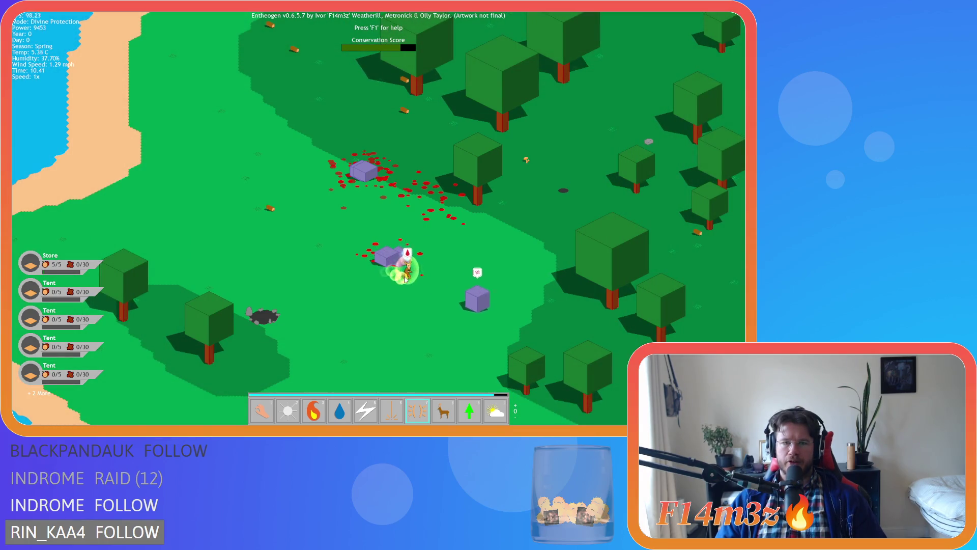
pyautogui.press('1')
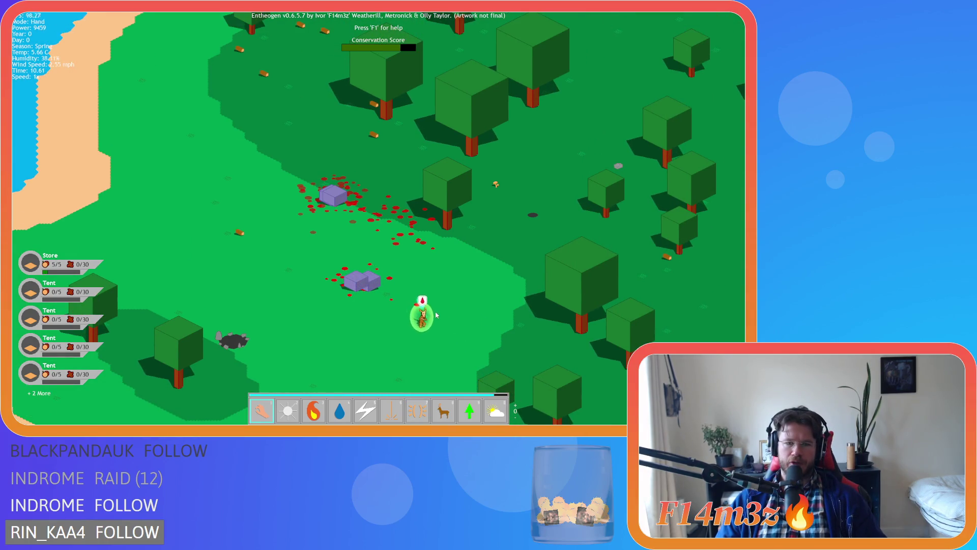
# Step: Pan left and cast Haste on the villager in the clearing
pyautogui.scroll(-5, 433, 315)
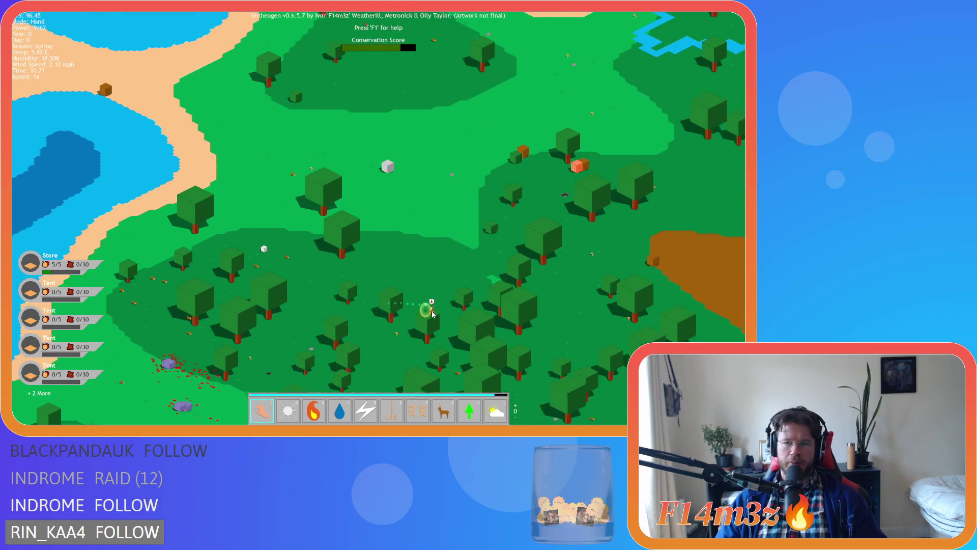
pyautogui.scroll(-3, 433, 314)
pyautogui.scroll(5, 423, 290)
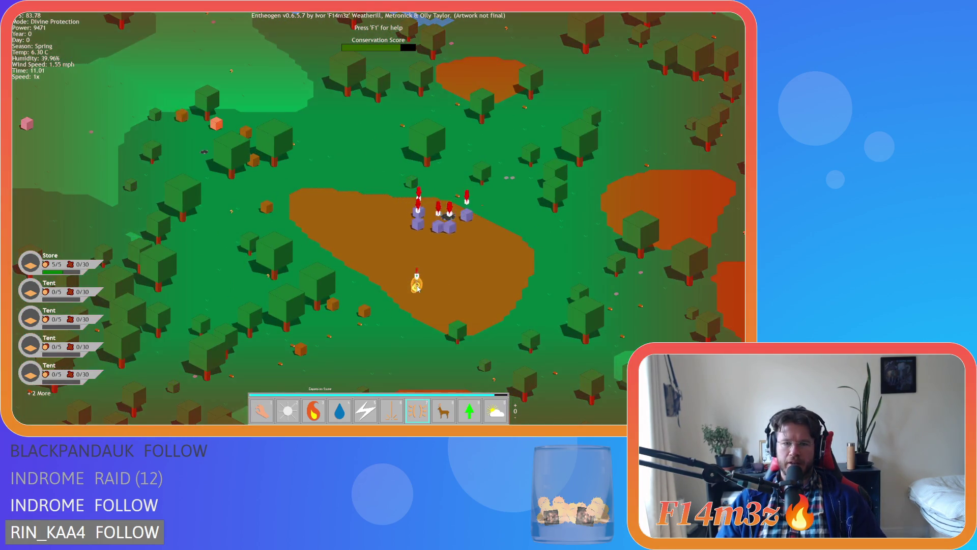
pyautogui.scroll(3, 417, 287)
pyautogui.press('Tab')
pyautogui.press('8')
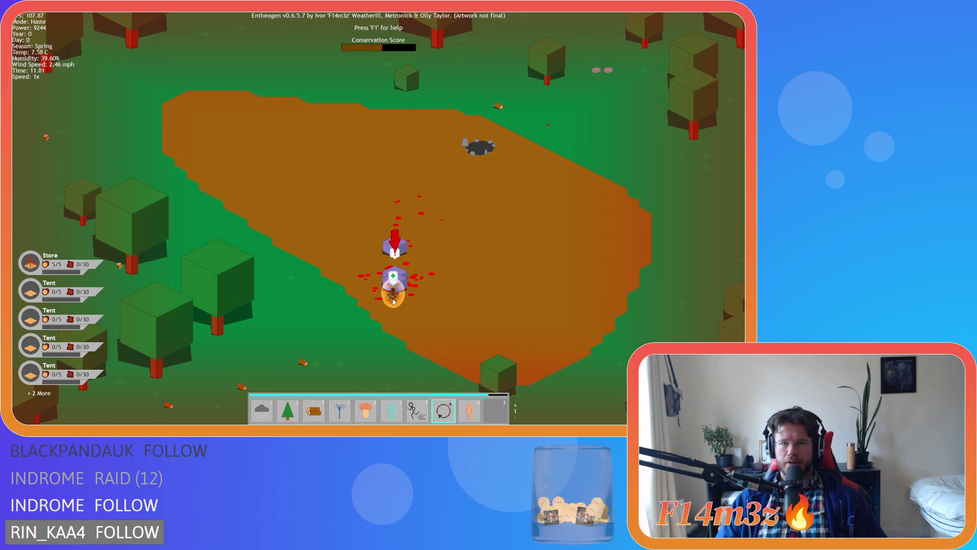
pyautogui.moveTo(414, 310); pyautogui.dragTo(375, 308)
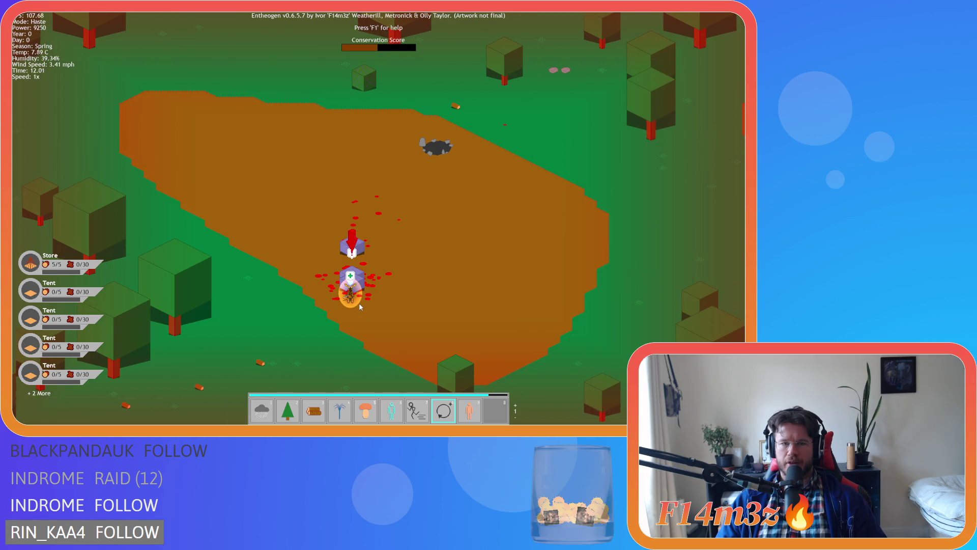
pyautogui.click(320, 305)
# Step: Cast Divine Protection on the attacked villager and follow it with the camera
pyautogui.press('-')
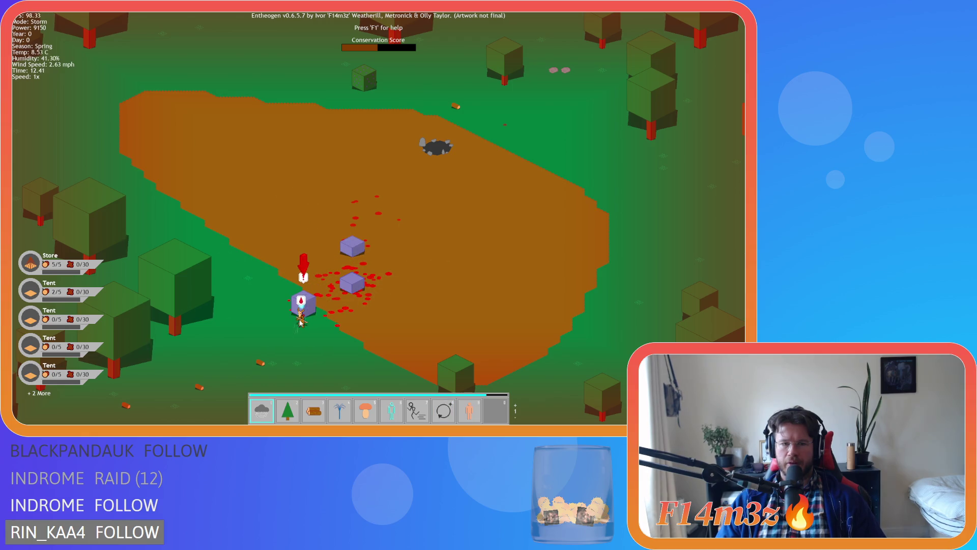
pyautogui.press('0')
pyautogui.click(289, 328)
pyautogui.moveTo(289, 331); pyautogui.dragTo(308, 321)
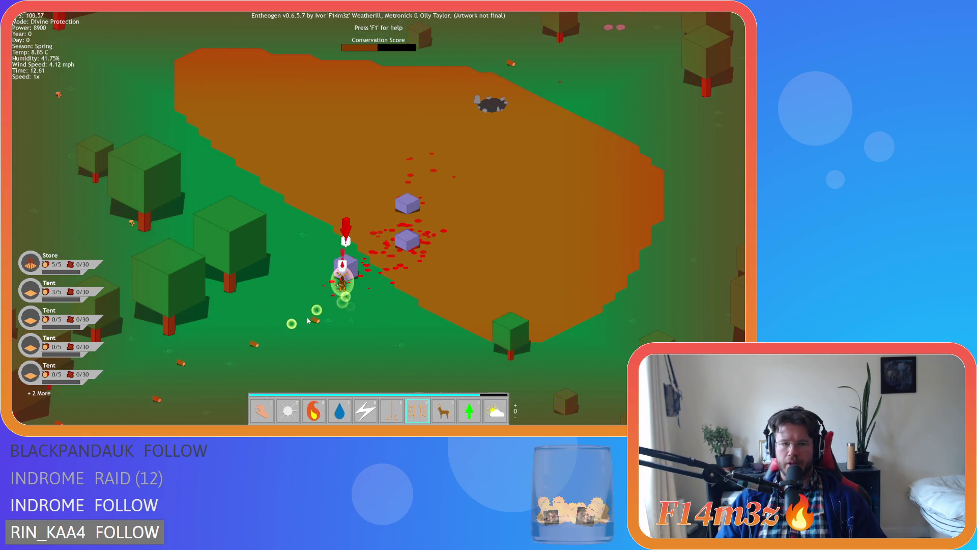
pyautogui.scroll(-6, 336, 304)
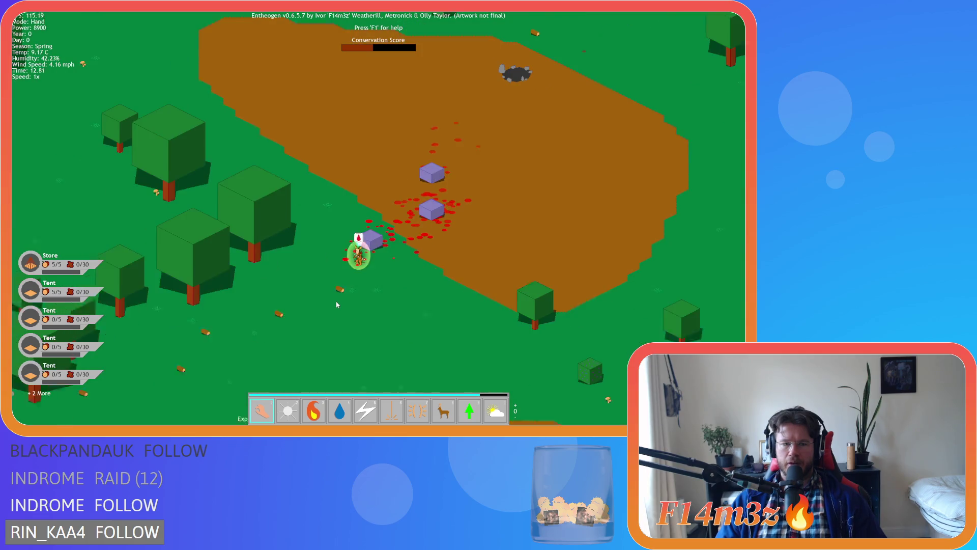
pyautogui.scroll(6, 360, 266)
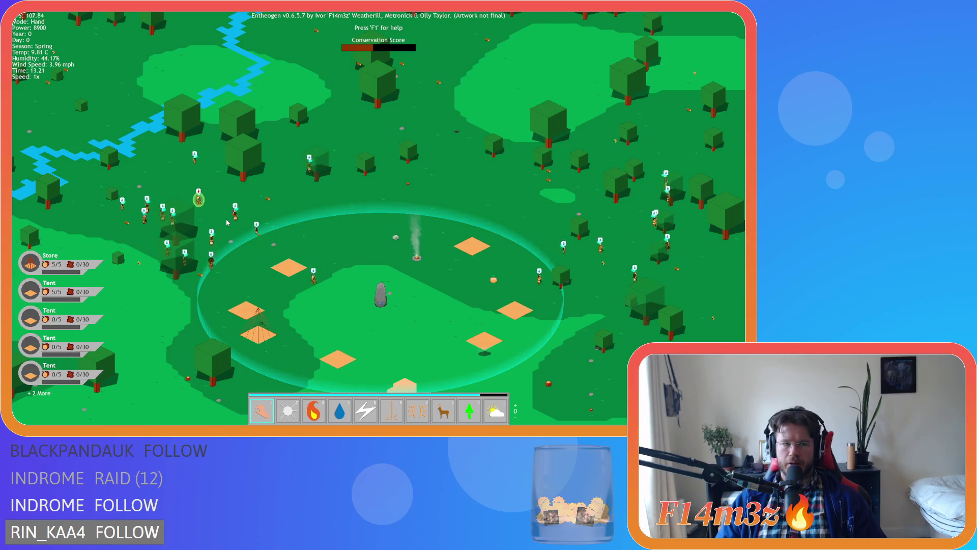
# Step: Move the villager with the plus icon and cast Divine Protection on the lone villager
pyautogui.scroll(3, 245, 231)
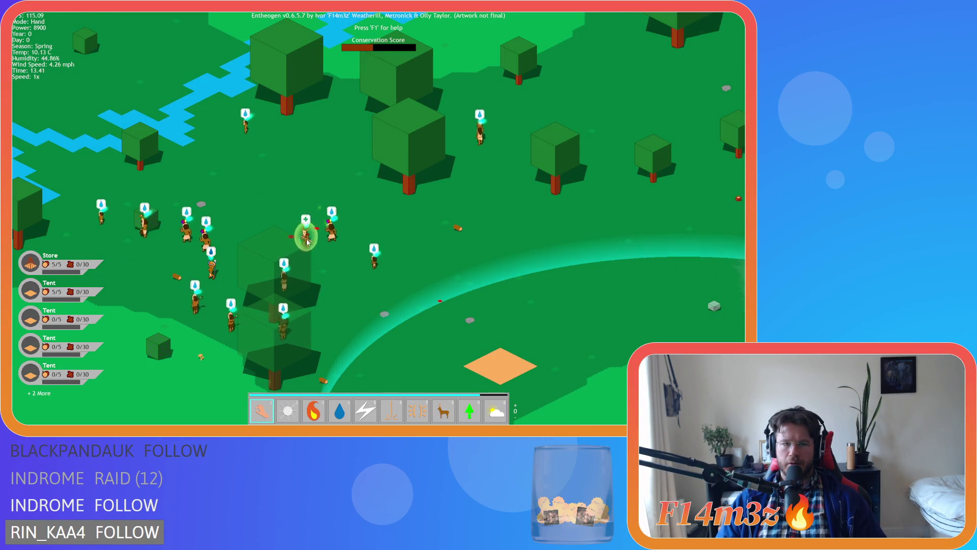
pyautogui.scroll(-3, 257, 249)
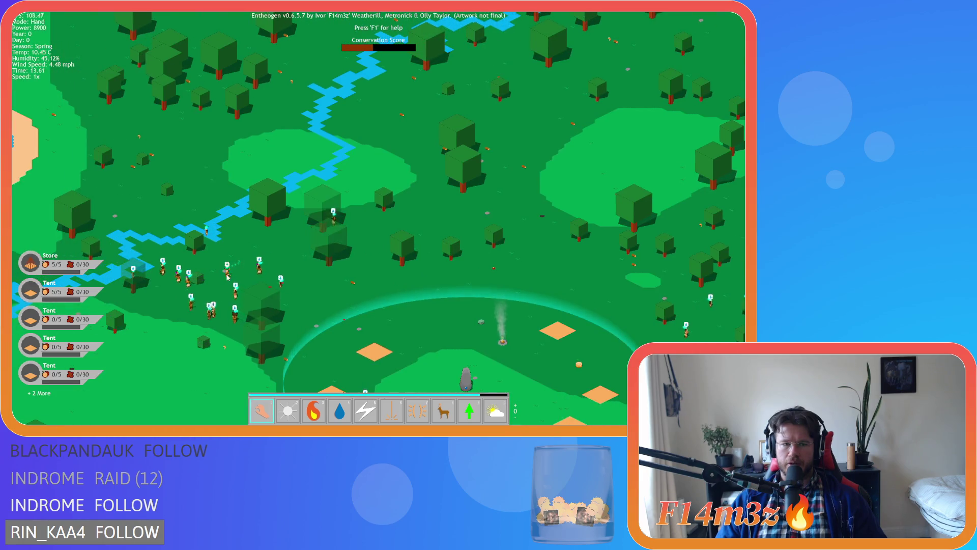
pyautogui.scroll(3, 265, 271)
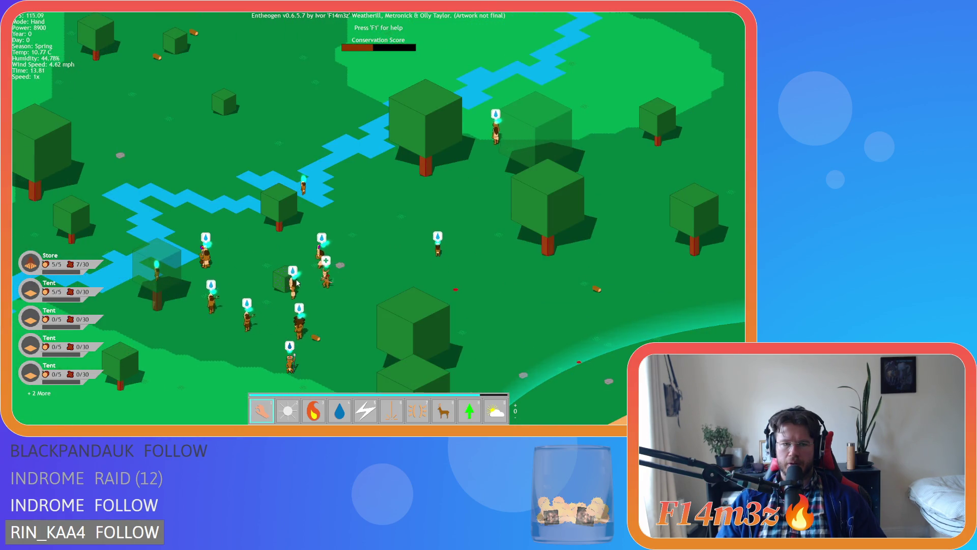
pyautogui.moveTo(302, 305); pyautogui.dragTo(300, 328)
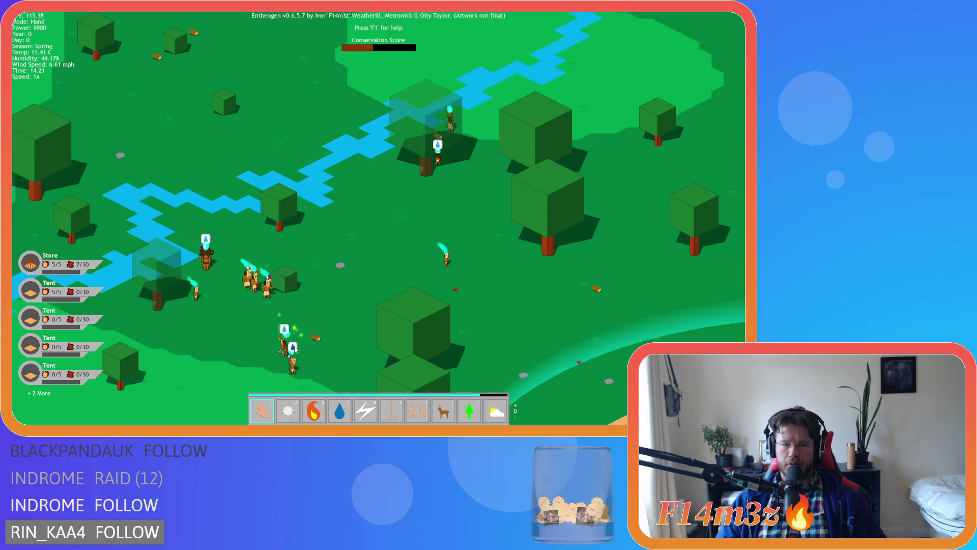
pyautogui.scroll(-5, 501, 308)
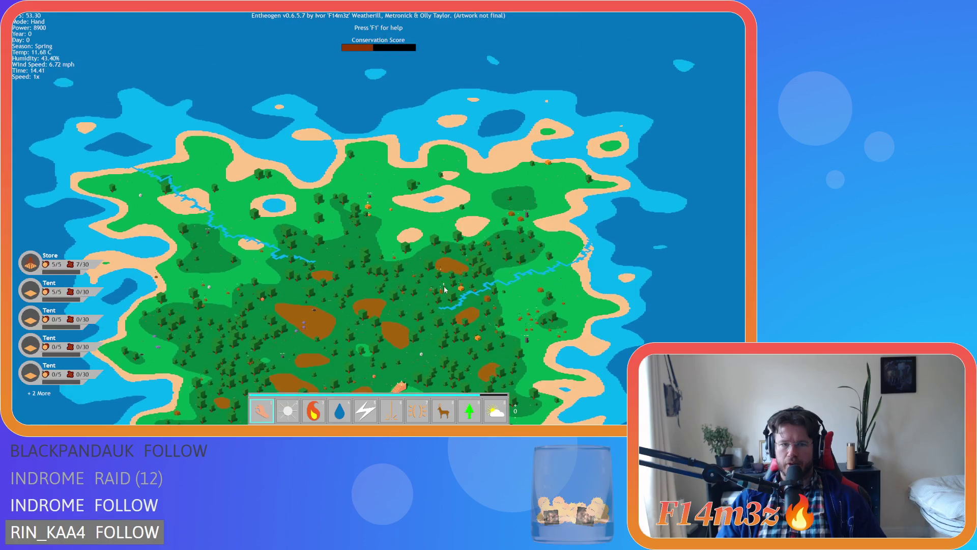
pyautogui.scroll(5, 440, 289)
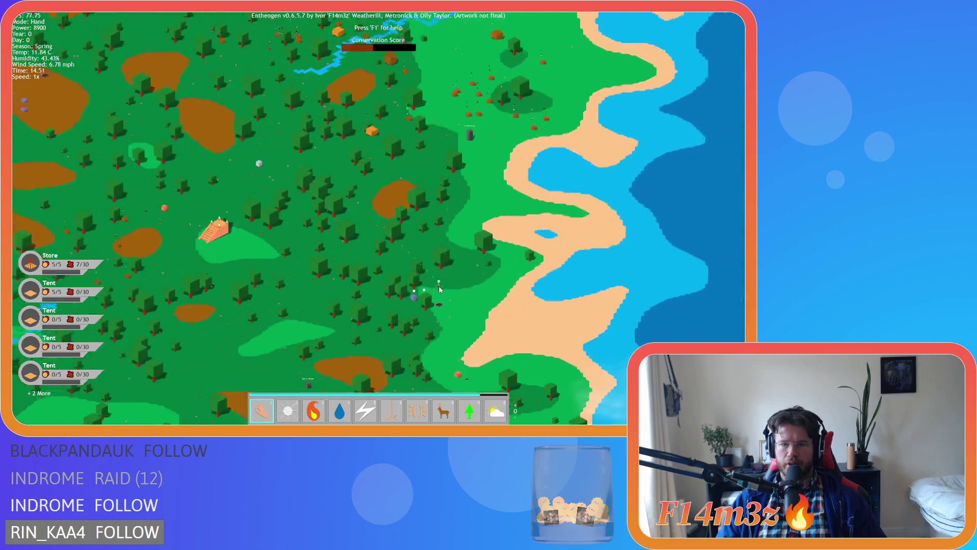
pyautogui.scroll(3, 441, 289)
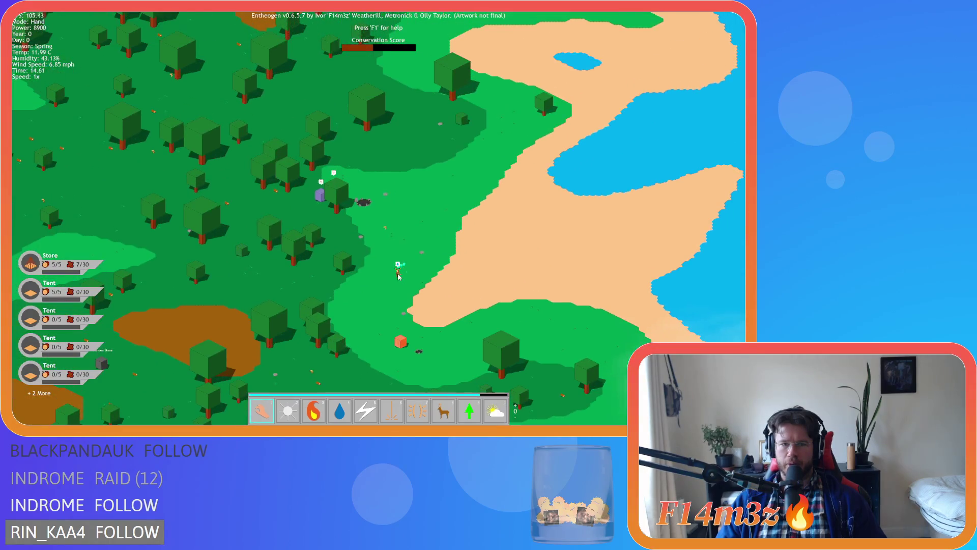
pyautogui.scroll(2, 399, 275)
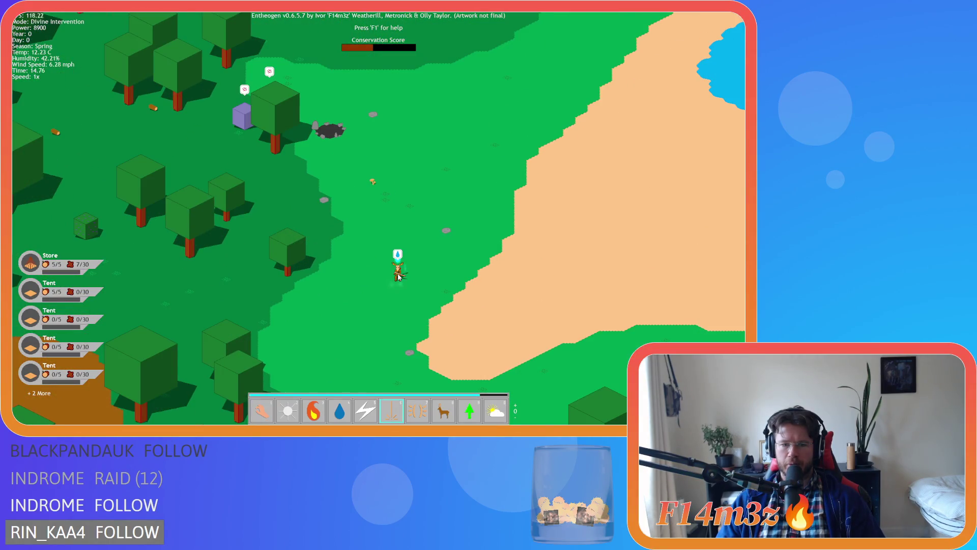
pyautogui.click(399, 275)
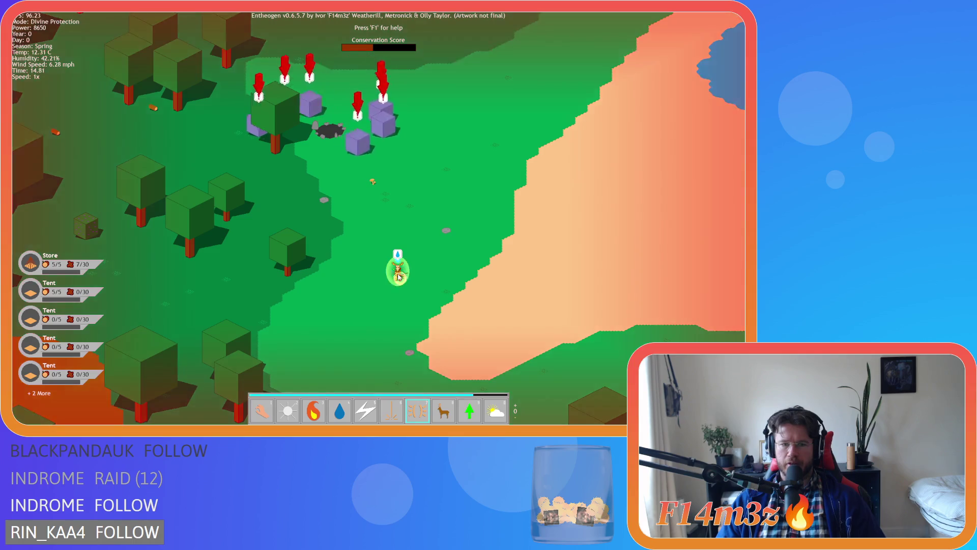
pyautogui.press('8')
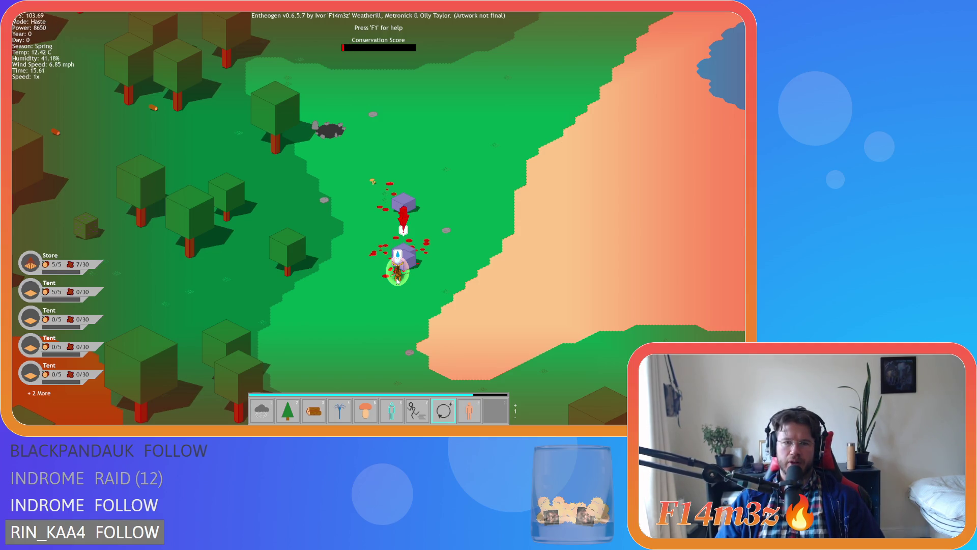
# Step: Lift the villager away from the enemies and carry it toward the tent settlement
pyautogui.press('a')
pyautogui.press('s')
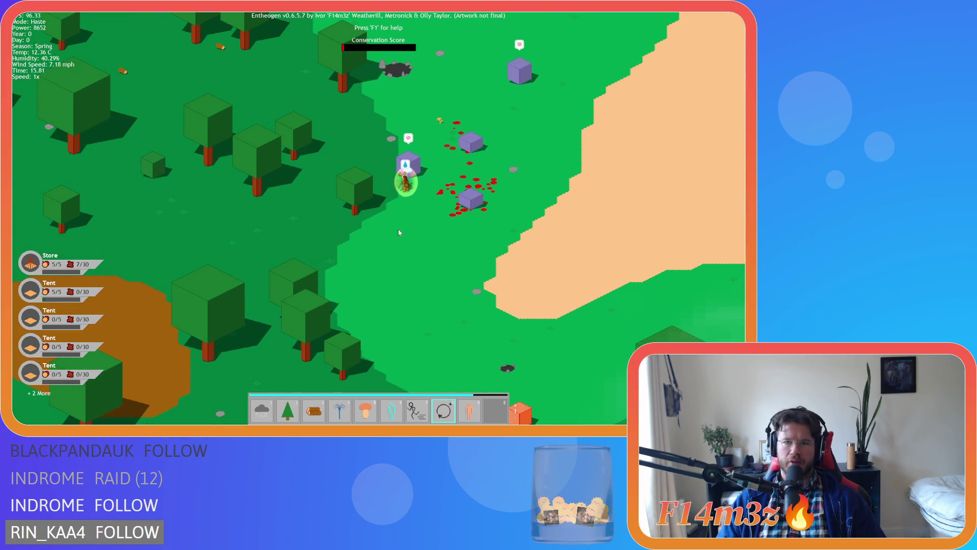
pyautogui.press('w')
pyautogui.press('a')
pyautogui.press('1')
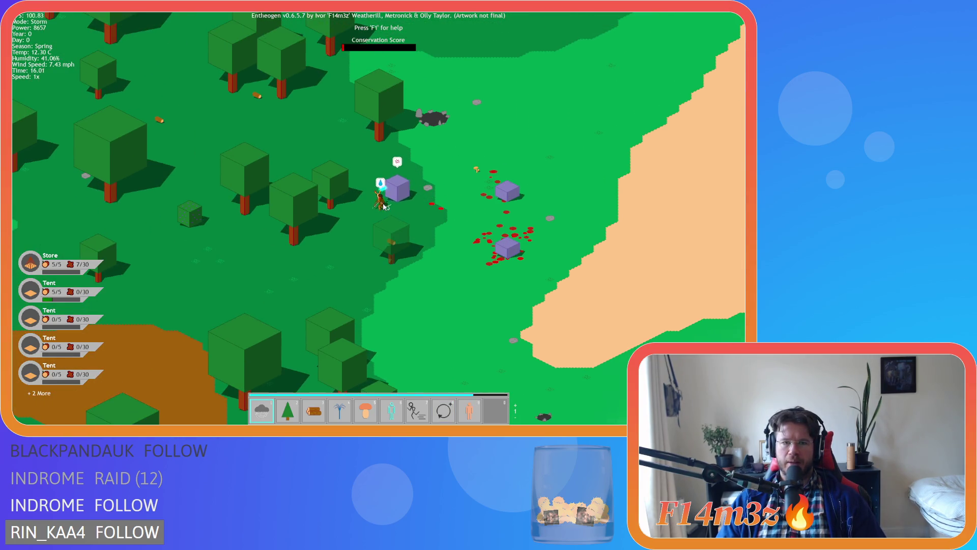
pyautogui.moveTo(371, 203); pyautogui.dragTo(351, 193)
pyautogui.scroll(-2, 350, 192)
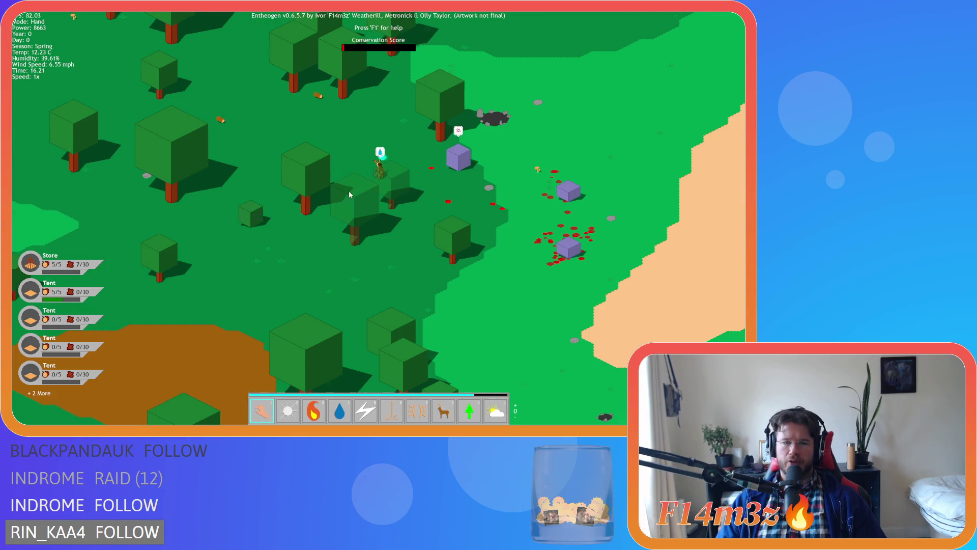
pyautogui.scroll(2, 342, 196)
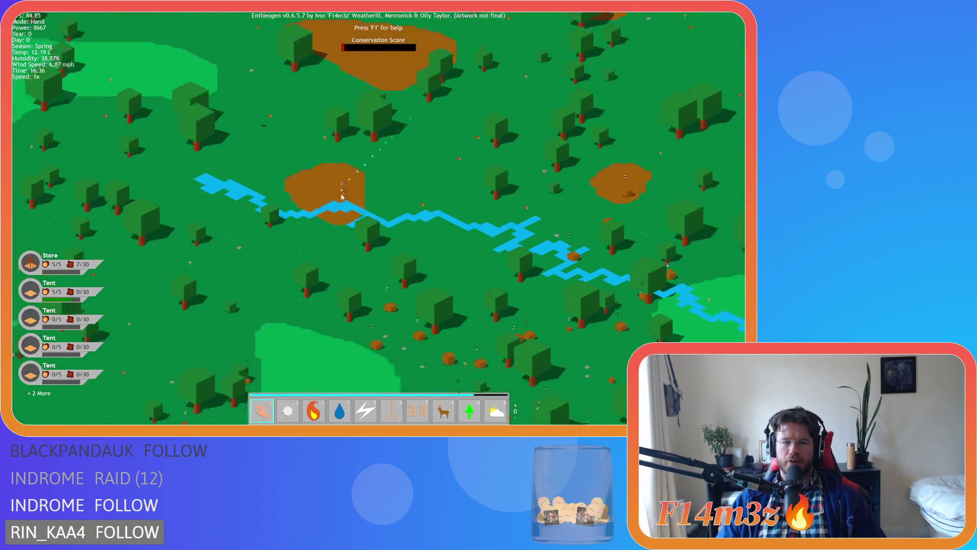
pyautogui.press('w')
pyautogui.press('a')
pyautogui.moveTo(342, 196)
pyautogui.mouseDown()
pyautogui.moveTo(256, 244)
pyautogui.moveTo(309, 228)
pyautogui.mouseUp()
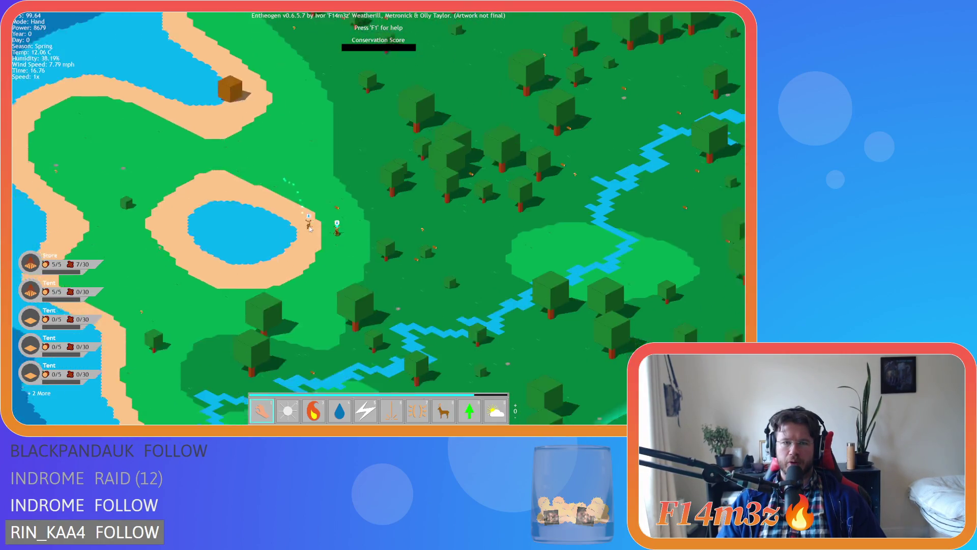
# Step: Pan over the lake and forest back to the village ring, watching the Conservation Score bar
pyautogui.scroll(-3, 308, 230)
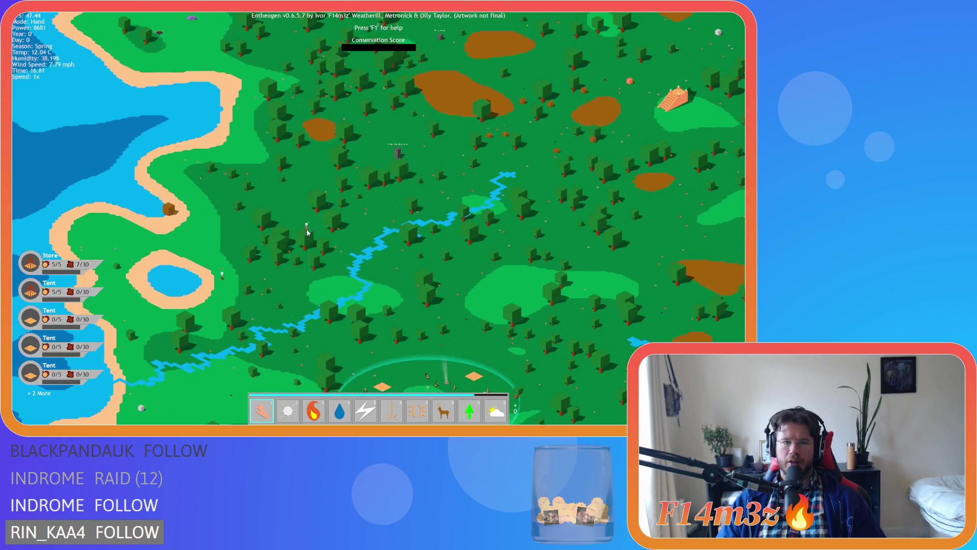
pyautogui.moveTo(244, 268)
pyautogui.mouseDown()
pyautogui.moveTo(319, 265)
pyautogui.moveTo(318, 364)
pyautogui.moveTo(316, 316)
pyautogui.moveTo(267, 146)
pyautogui.mouseUp()
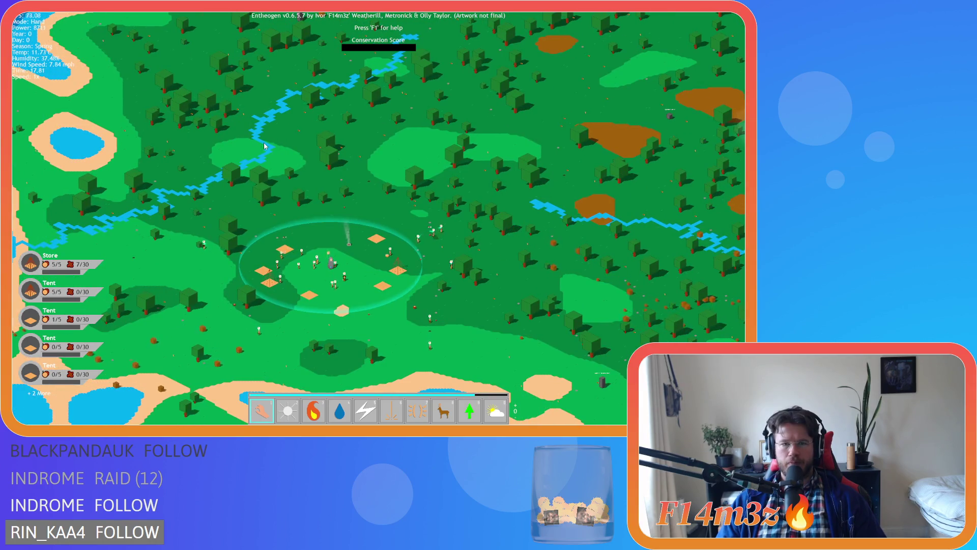
pyautogui.scroll(3, 506, 299)
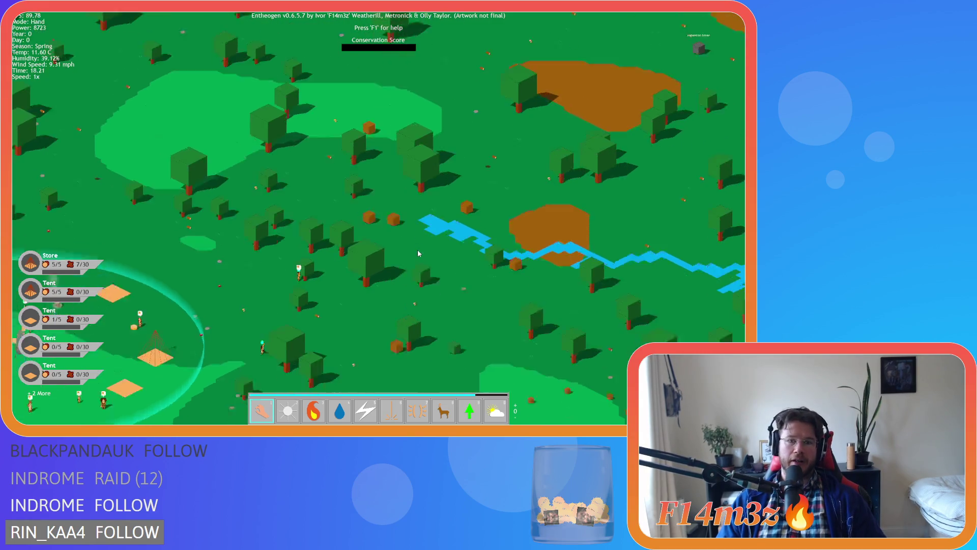
pyautogui.scroll(3, 417, 253)
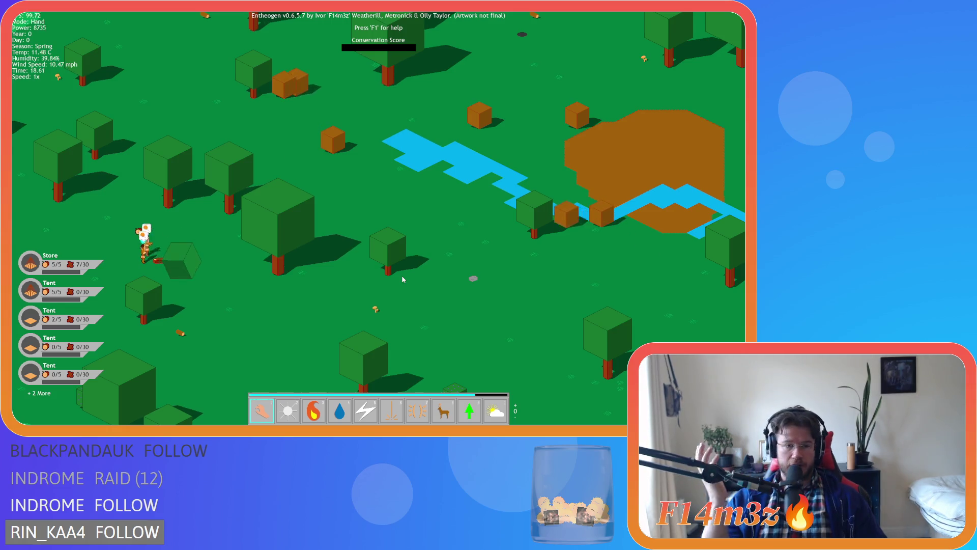
pyautogui.scroll(-5, 402, 275)
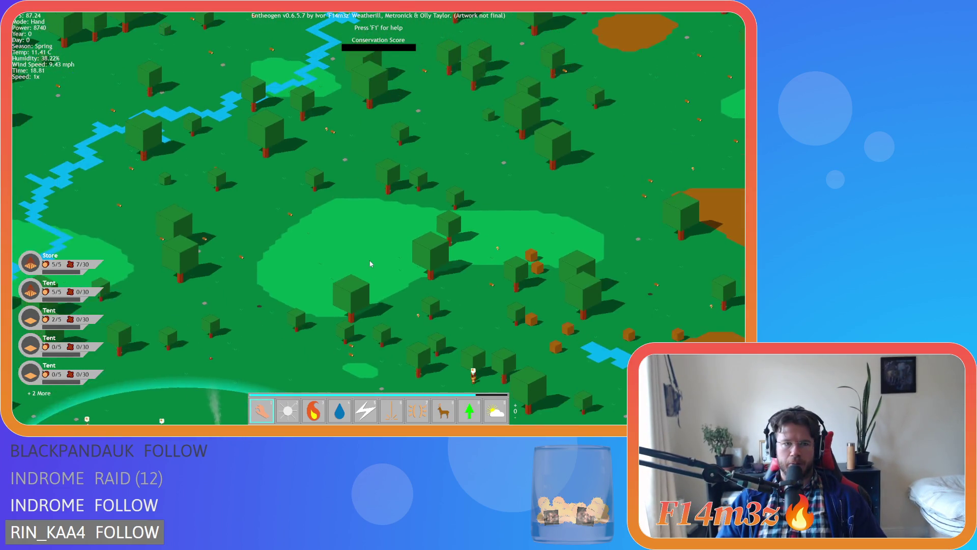
pyautogui.press('w')
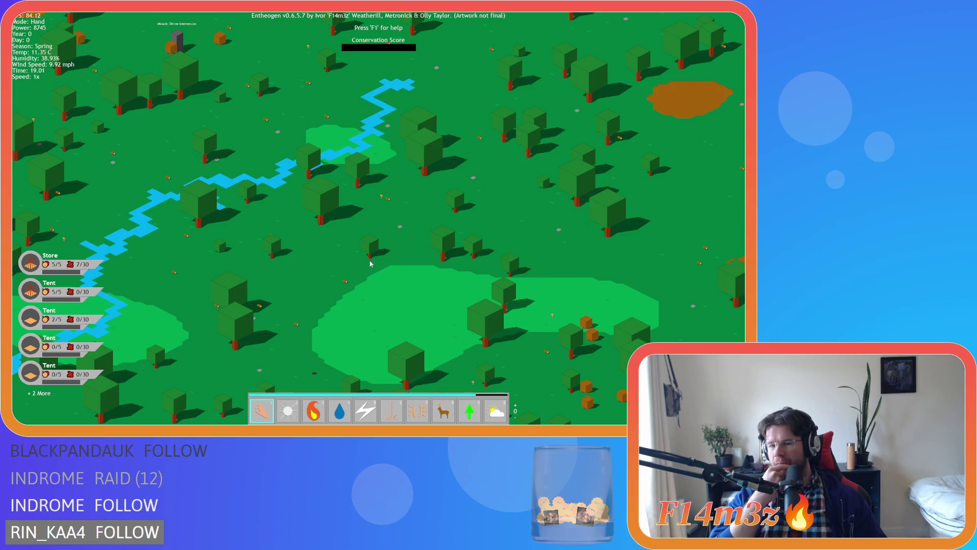
pyautogui.scroll(-5, 370, 263)
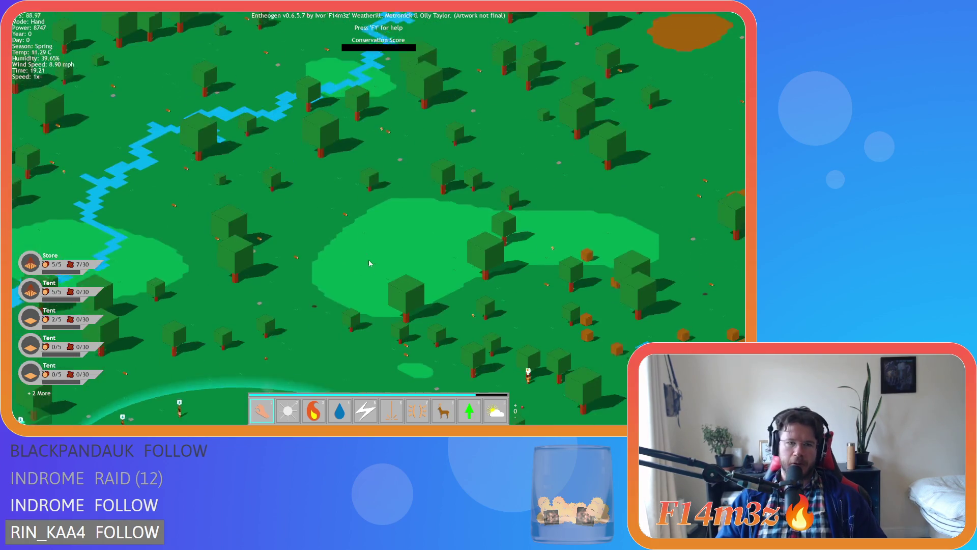
pyautogui.scroll(5, 312, 162)
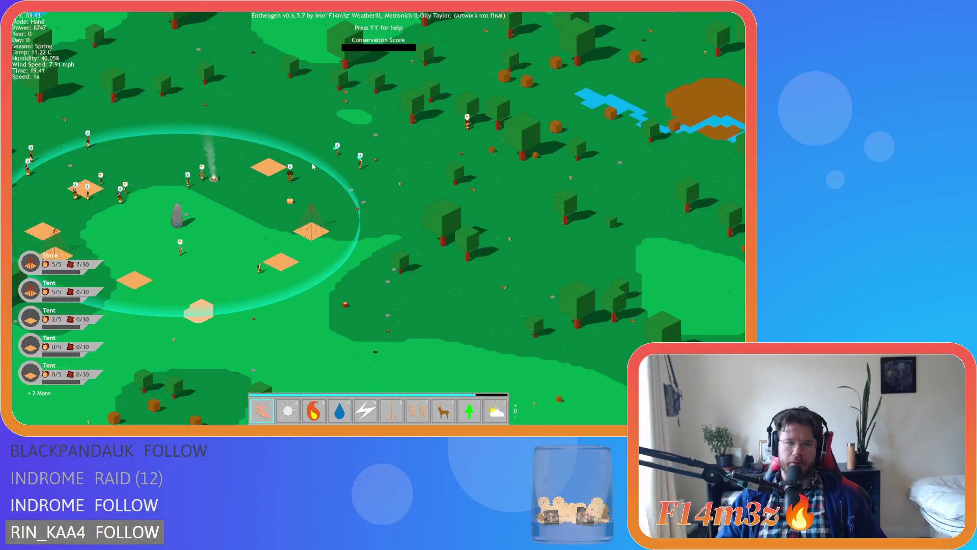
pyautogui.press('a')
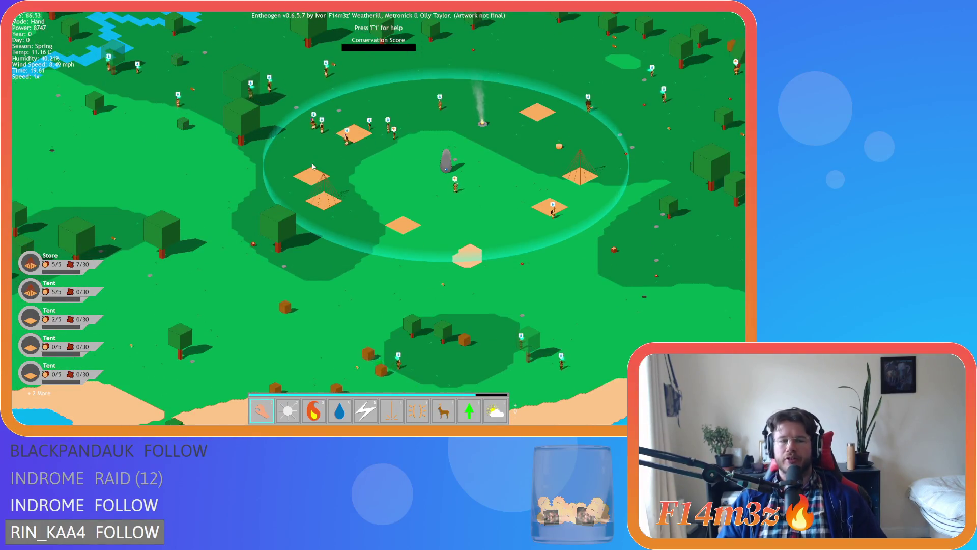
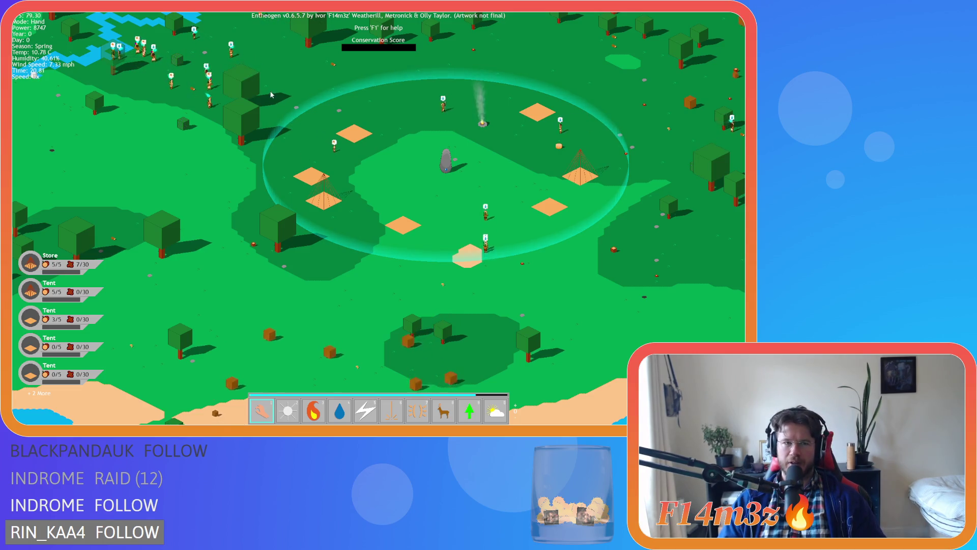
# Step: Pan from the village past the river and lake and across the forest
pyautogui.press('w')
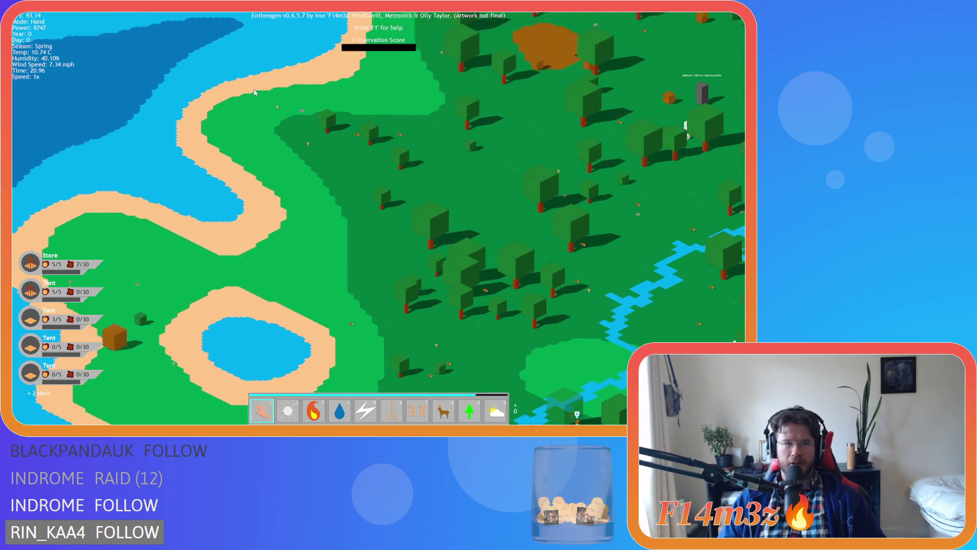
pyautogui.press('d')
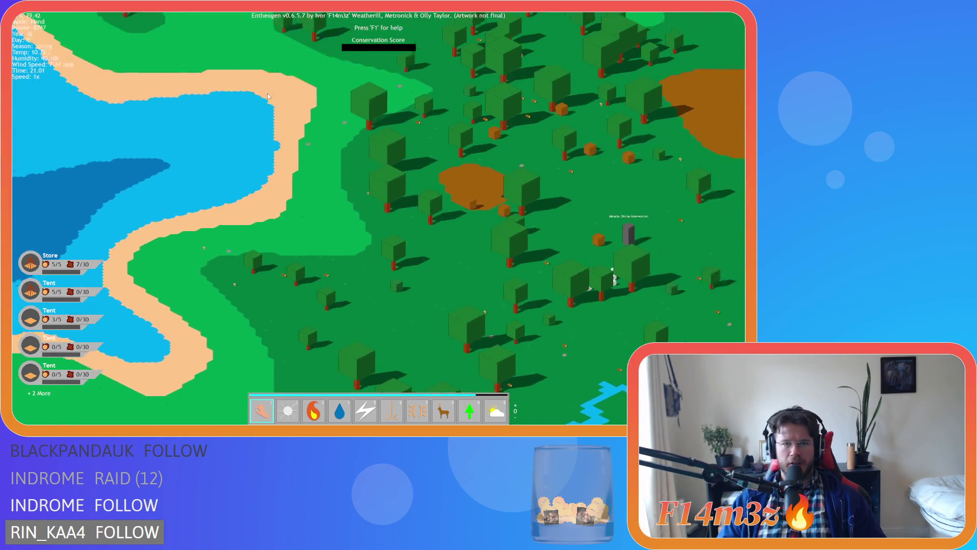
pyautogui.press('d')
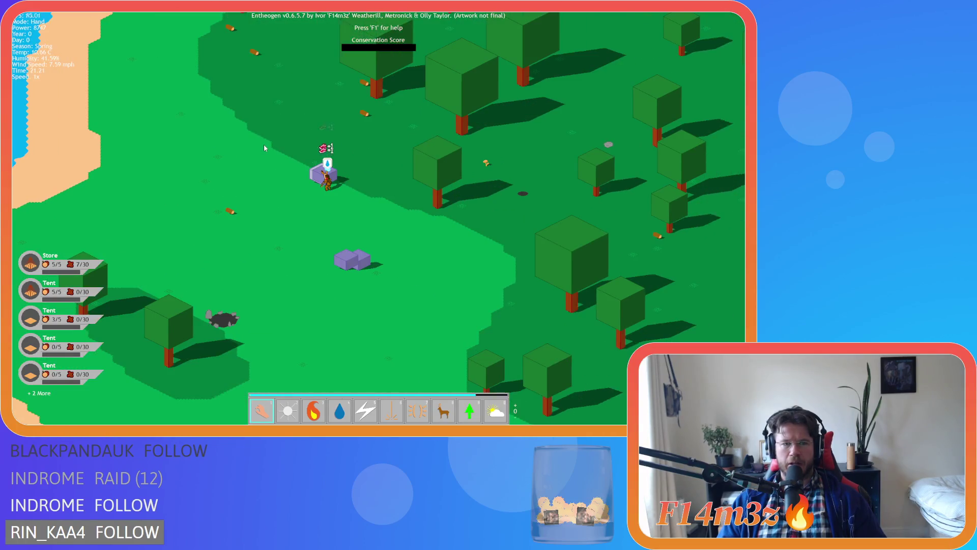
pyautogui.press('d')
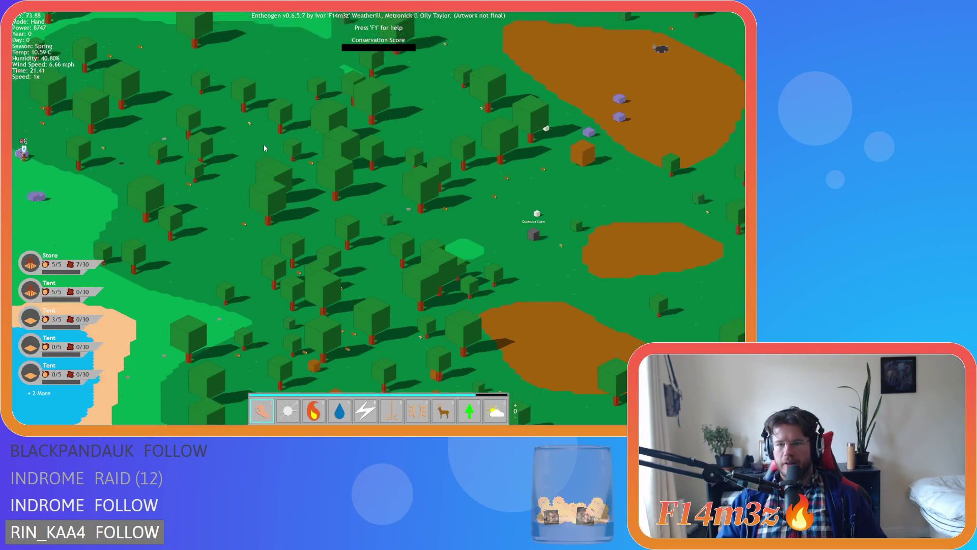
pyautogui.scroll(-2, 264, 149)
pyautogui.scroll(5, 264, 148)
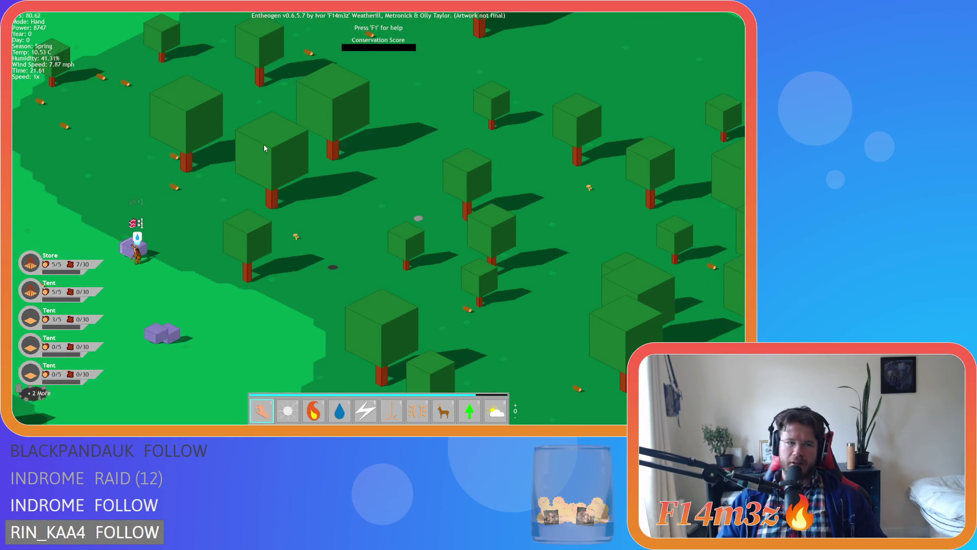
# Step: Centre the view on the lone follower working beside the stone blocks
pyautogui.press('a')
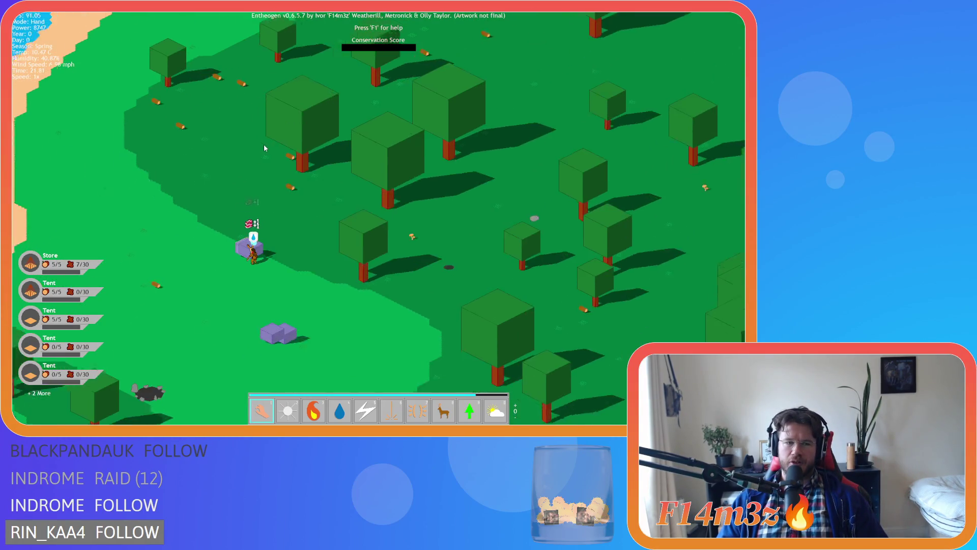
pyautogui.press('s')
pyautogui.press('a')
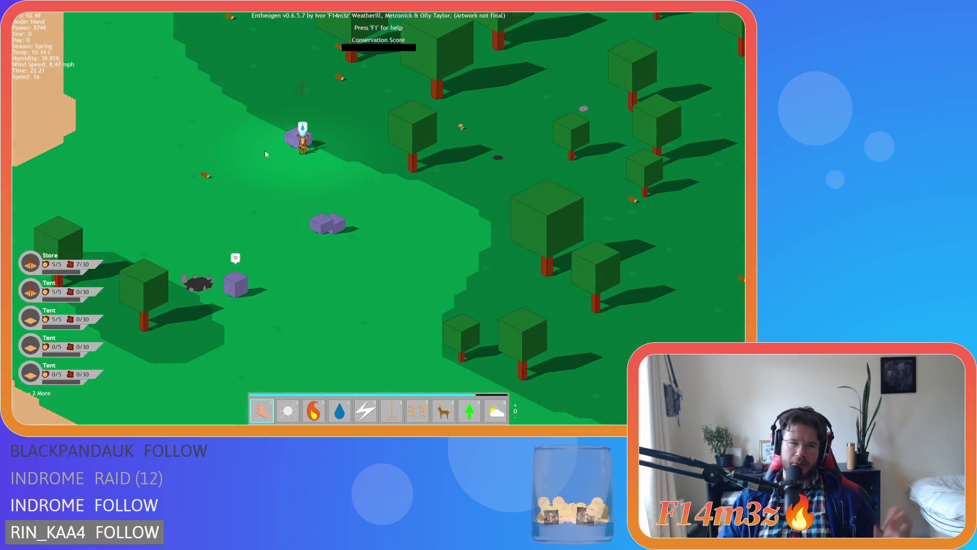
pyautogui.press('s')
pyautogui.press('d')
pyautogui.press('w')
pyautogui.press('d')
pyautogui.press('s')
pyautogui.press('a')
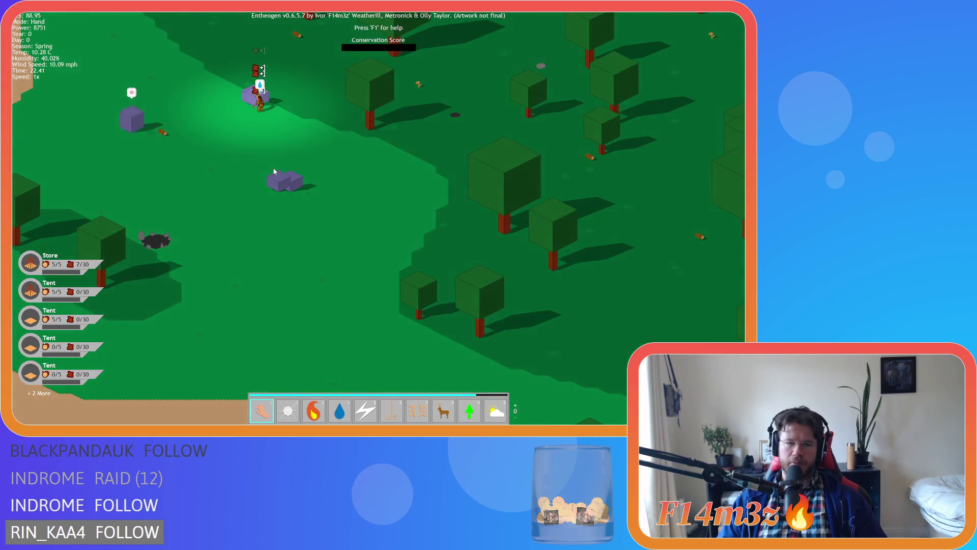
pyautogui.press('w')
pyautogui.press('d')
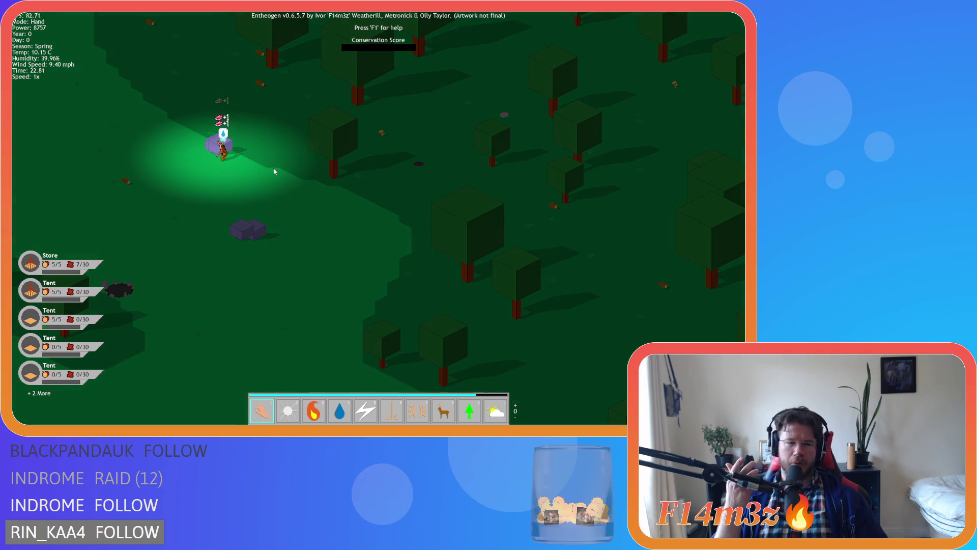
pyautogui.press('s')
pyautogui.press('a')
pyautogui.press('w')
pyautogui.press('d')
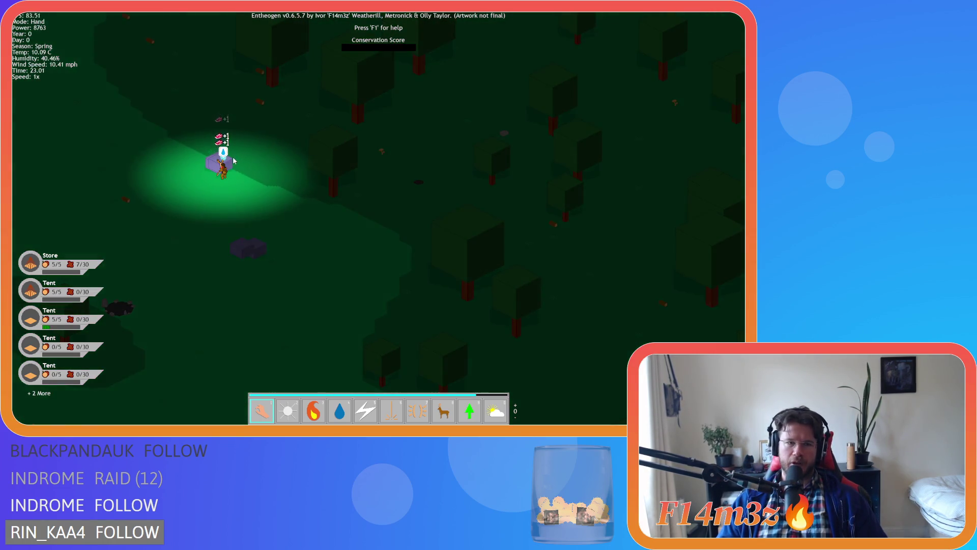
pyautogui.press('s')
pyautogui.press('a')
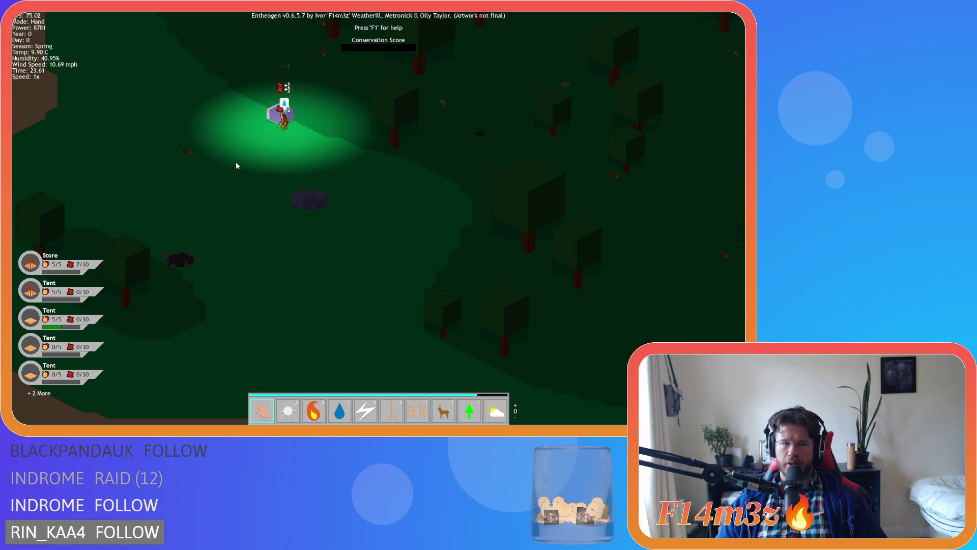
# Step: Follow the villager carrying a stone block toward the tent camp, recentring after each zoom
pyautogui.press('w')
pyautogui.press('a')
pyautogui.press('s')
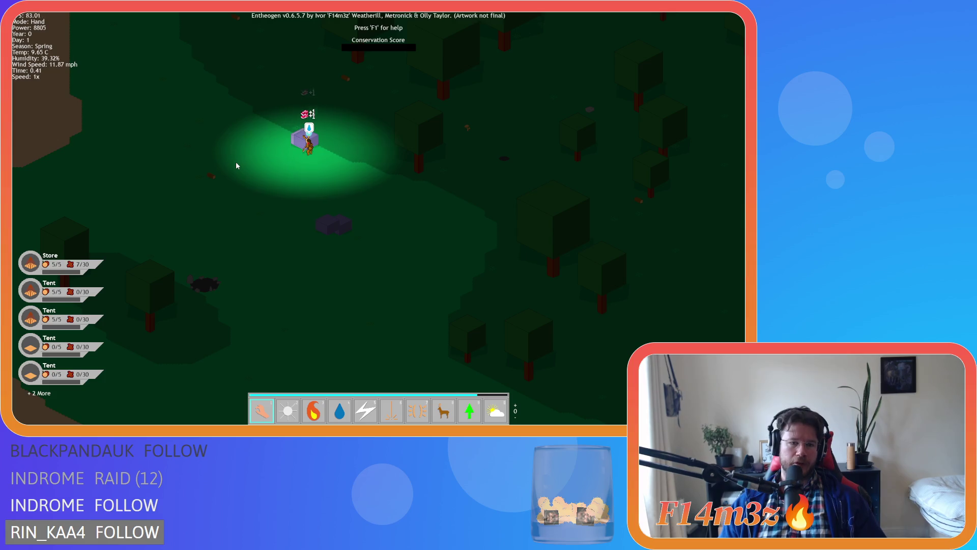
pyautogui.press('s')
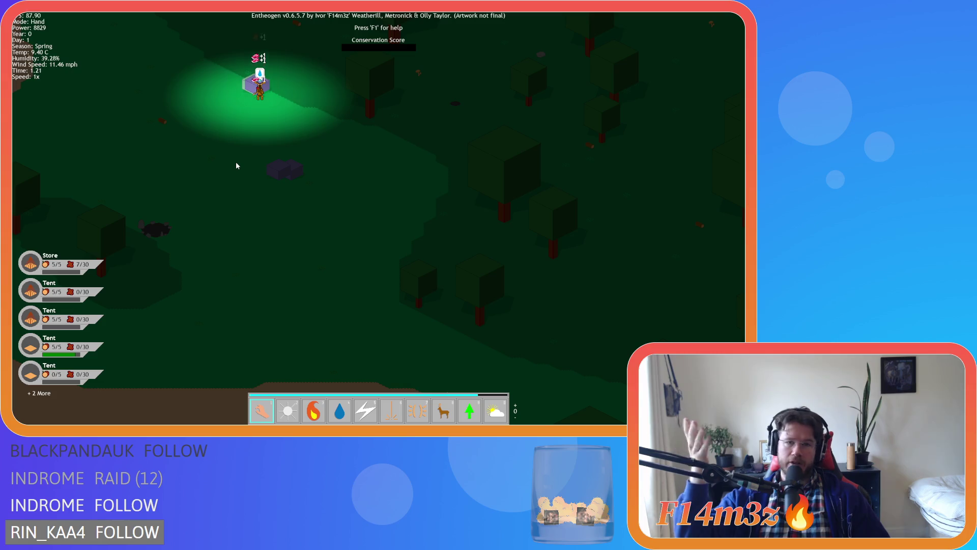
pyautogui.press('w')
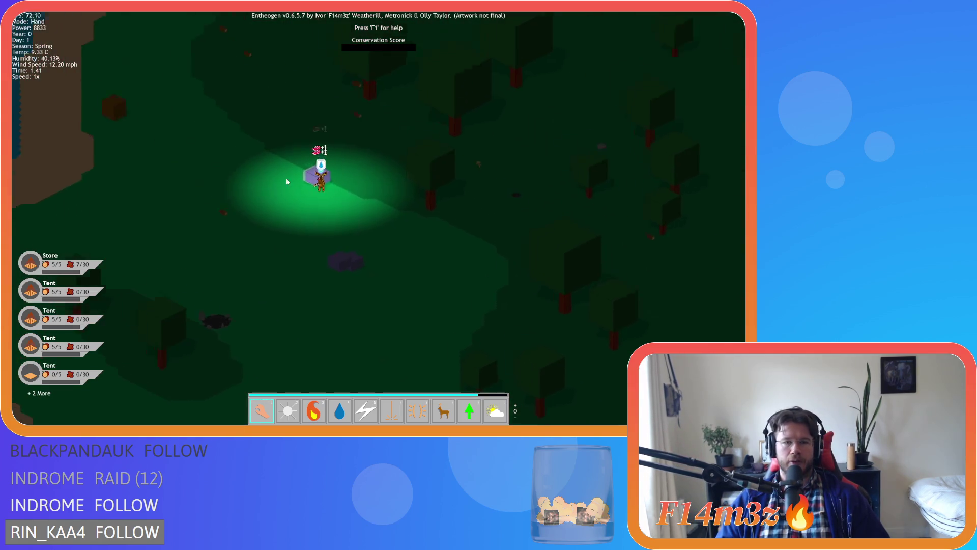
pyautogui.scroll(-3, 295, 181)
pyautogui.scroll(3, 295, 184)
pyautogui.press('w')
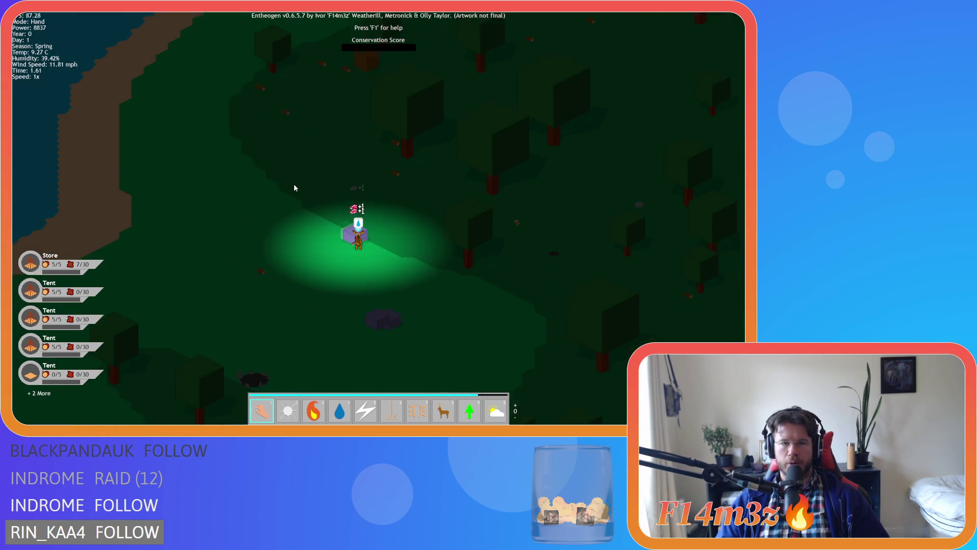
pyautogui.scroll(-3, 295, 186)
pyautogui.press('s')
pyautogui.scroll(3, 295, 190)
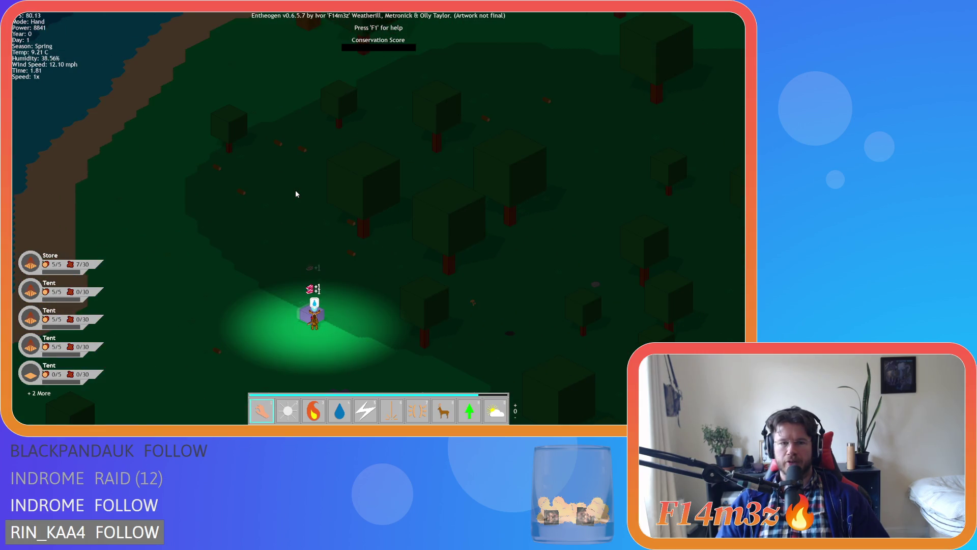
pyautogui.press('s')
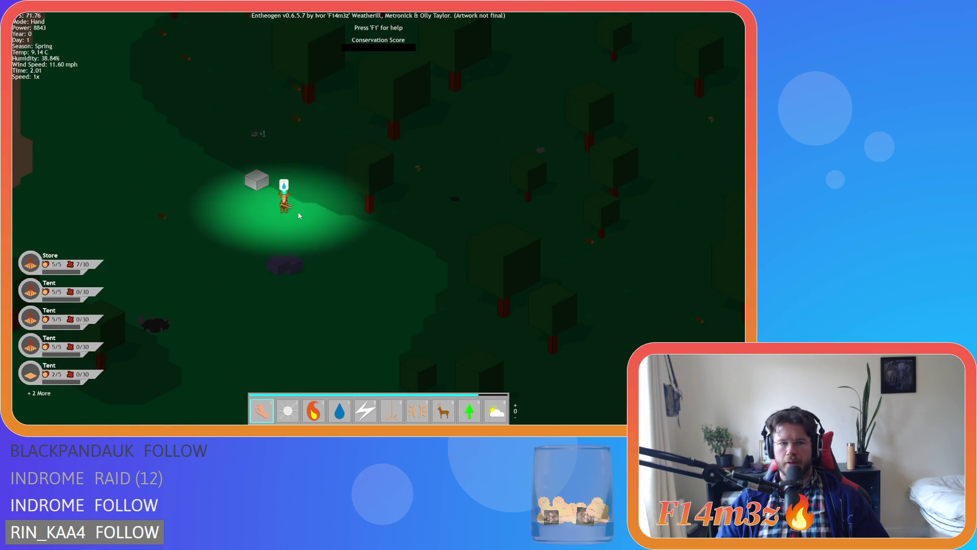
pyautogui.scroll(-5, 281, 219)
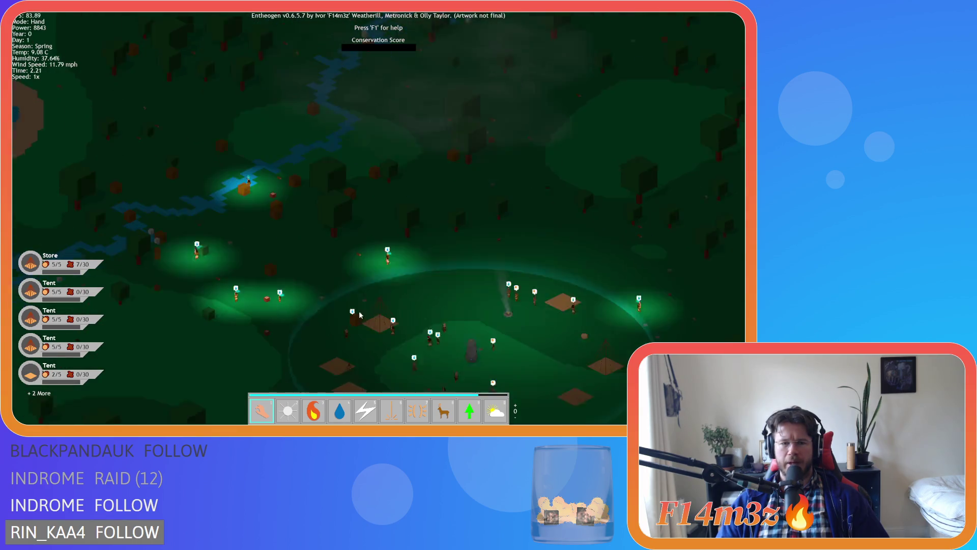
pyautogui.press('s')
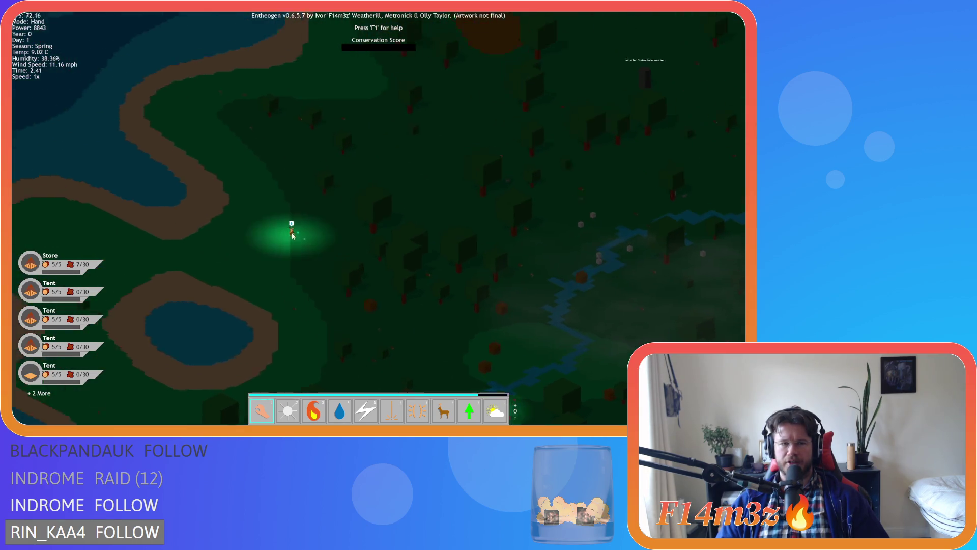
pyautogui.press('s')
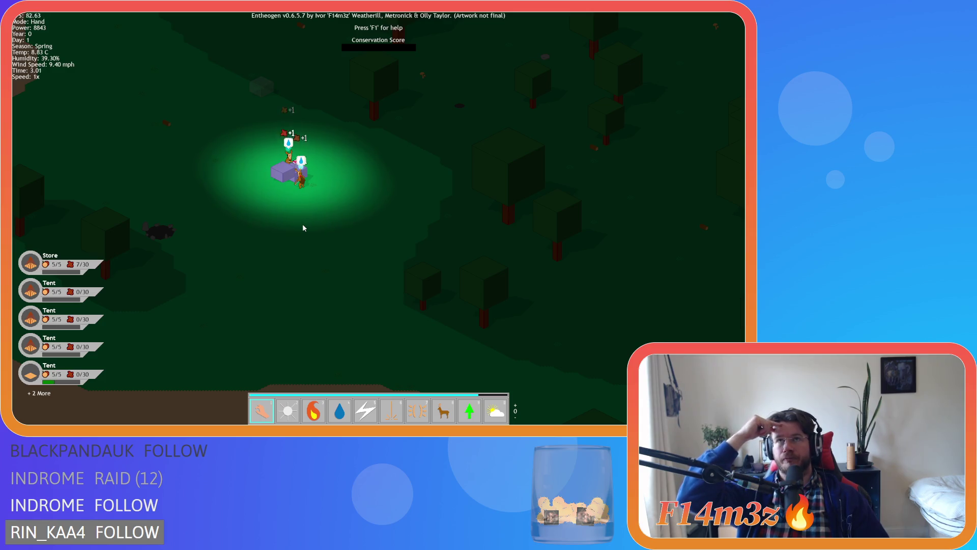
pyautogui.press('s')
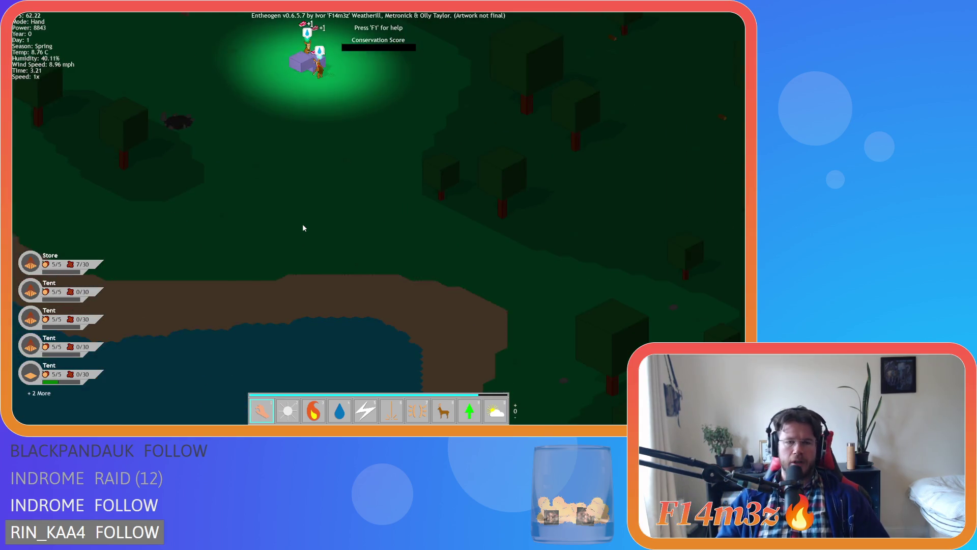
pyautogui.scroll(-5, 316, 205)
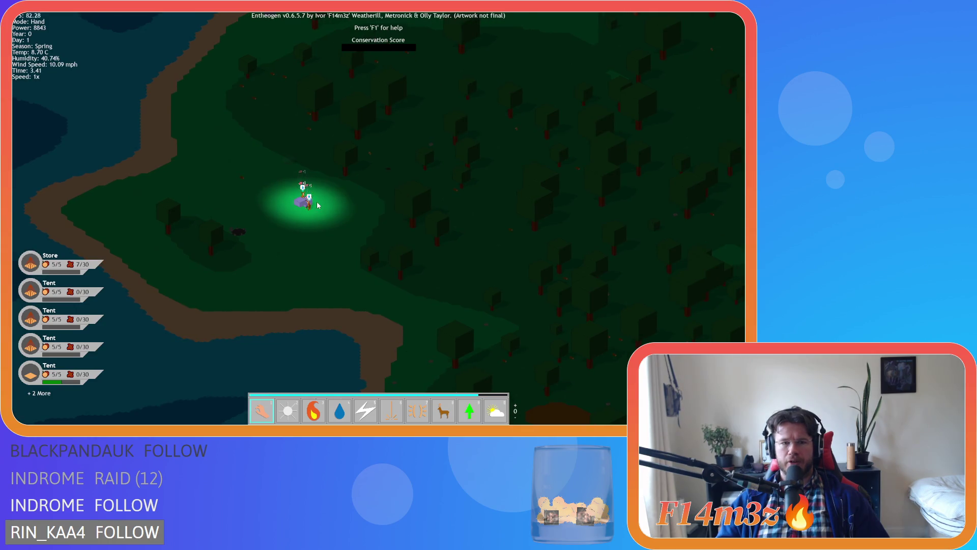
pyautogui.press('w')
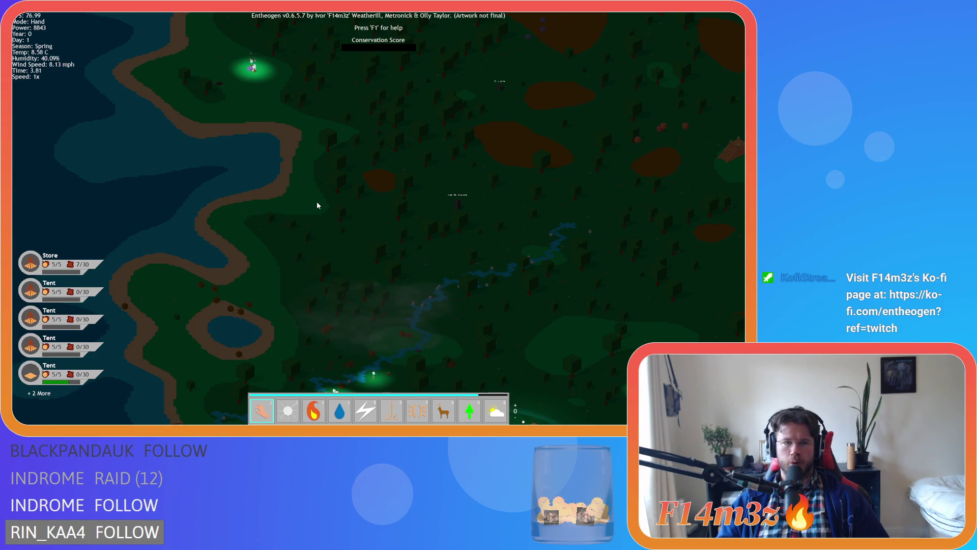
pyautogui.scroll(5, 269, 196)
pyautogui.press('w')
pyautogui.press('s')
pyautogui.press('d')
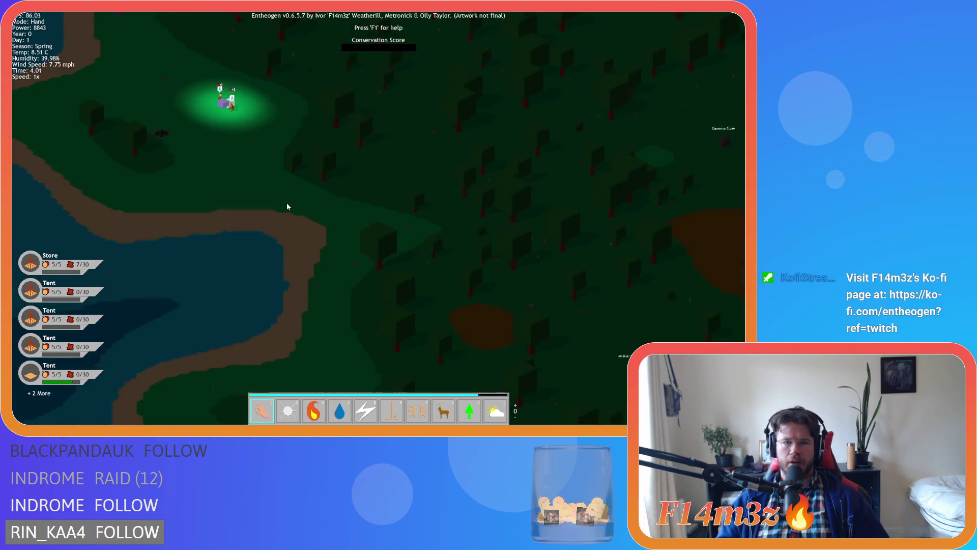
pyautogui.press('s')
pyautogui.press('d')
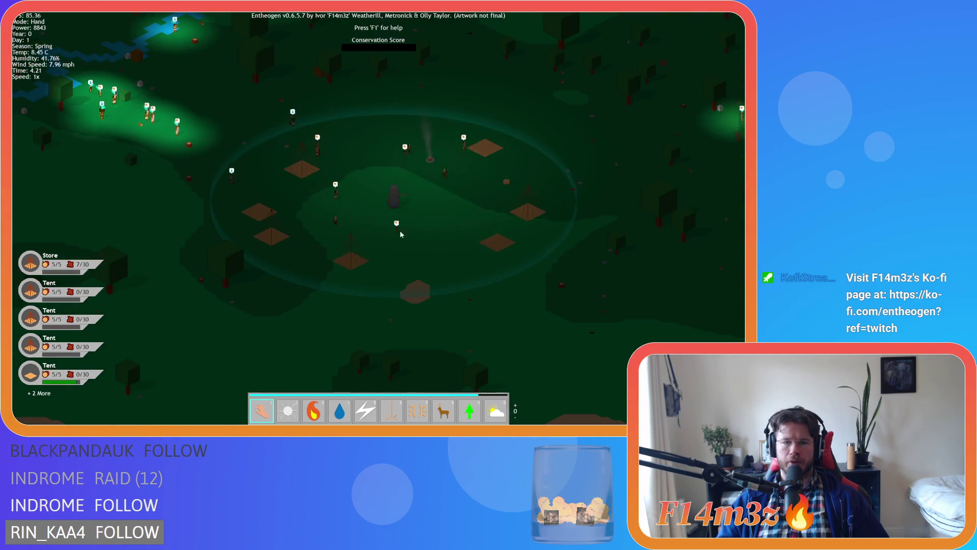
pyautogui.press('w')
pyautogui.press('d')
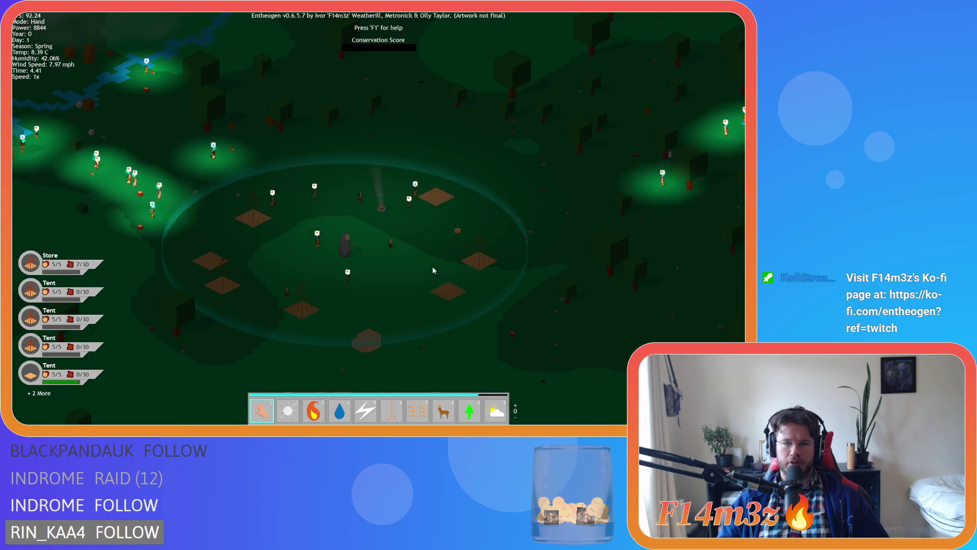
pyautogui.scroll(-10, 420, 288)
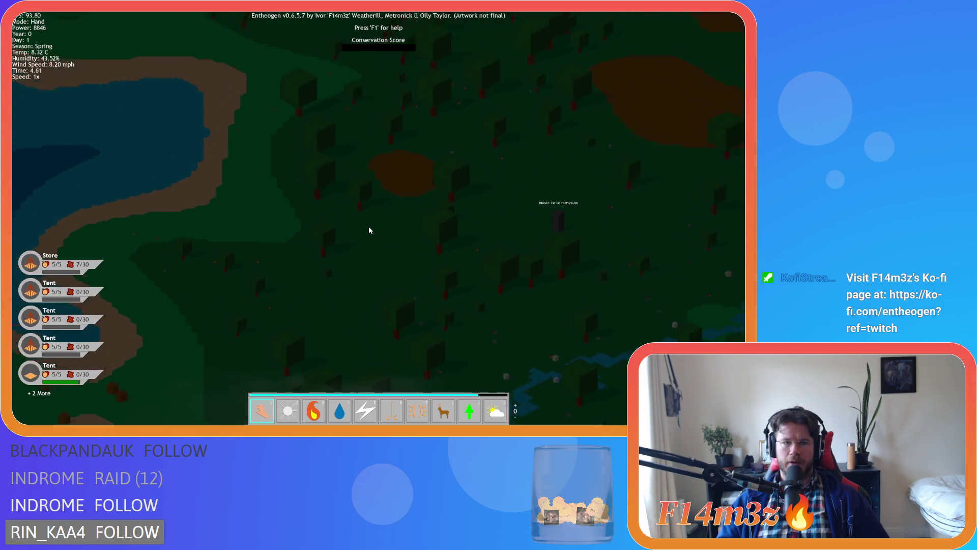
pyautogui.press('d')
pyautogui.press('w')
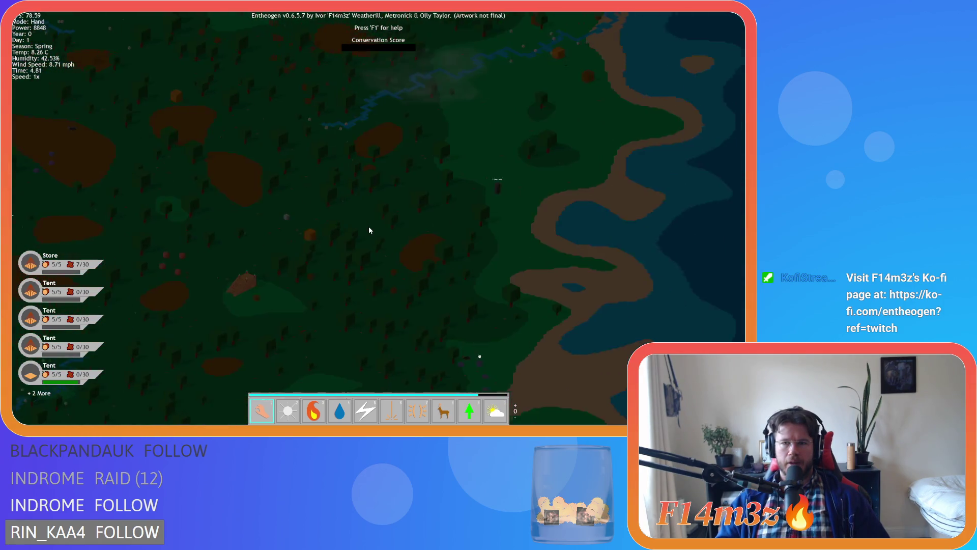
pyautogui.press('a')
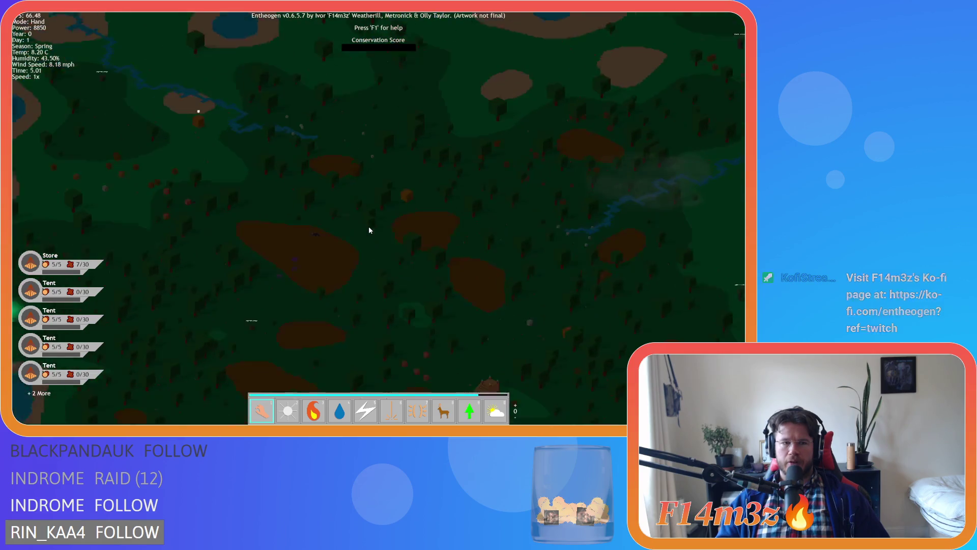
pyautogui.press('a')
pyautogui.press('w')
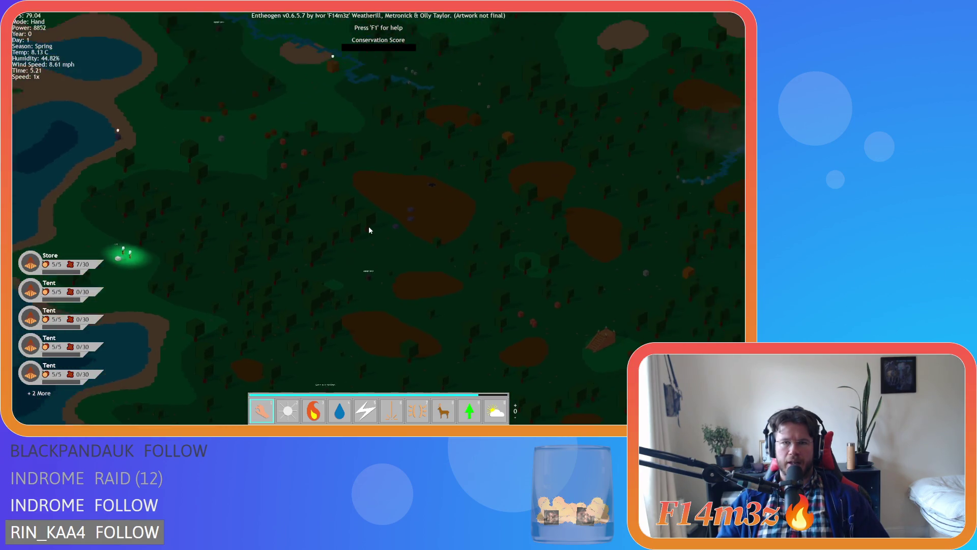
pyautogui.press('a')
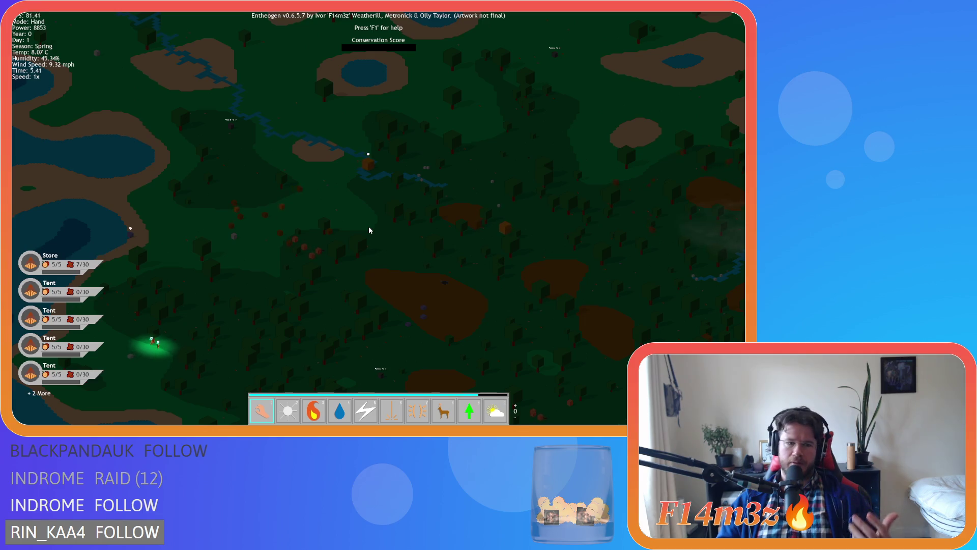
pyautogui.press('s')
pyautogui.press('a')
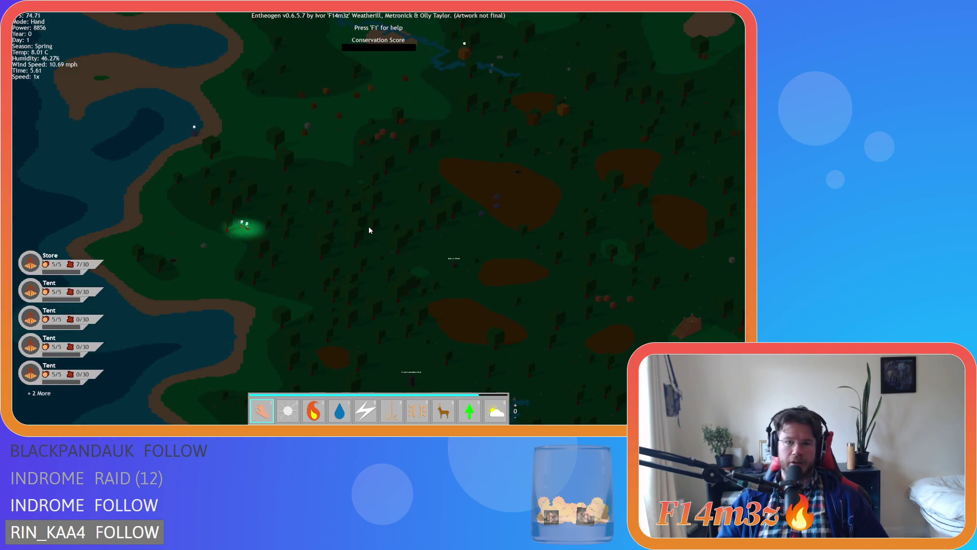
pyautogui.press('s')
pyautogui.press('a')
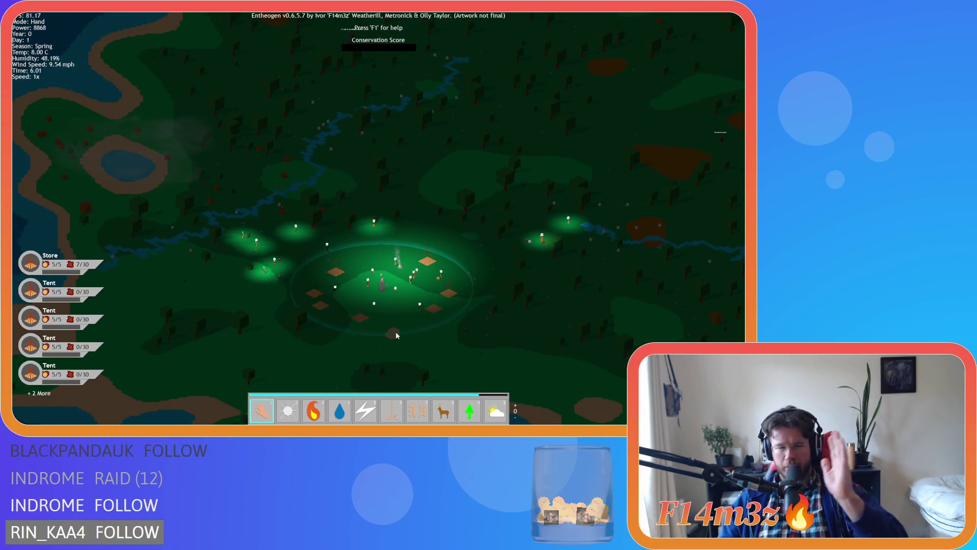
pyautogui.press('w')
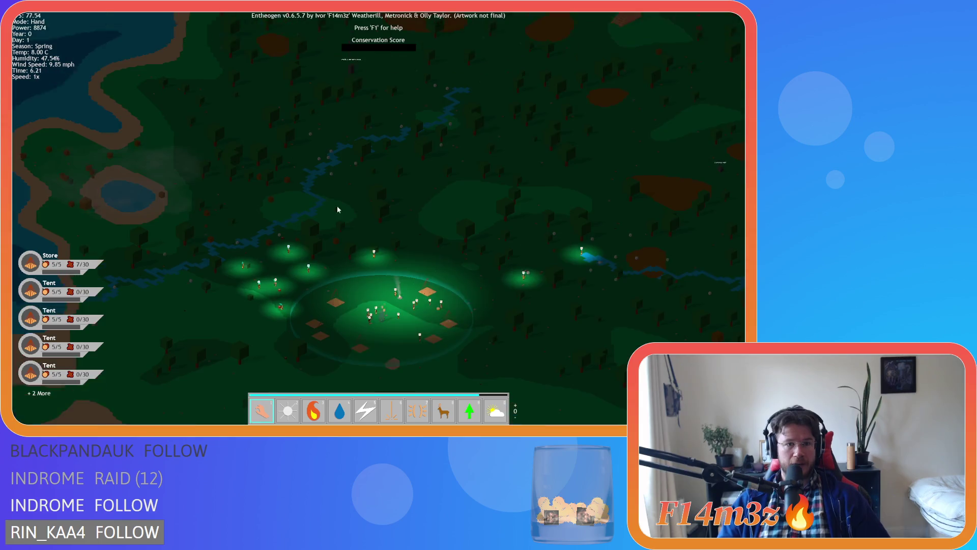
pyautogui.press('w')
pyautogui.press('d')
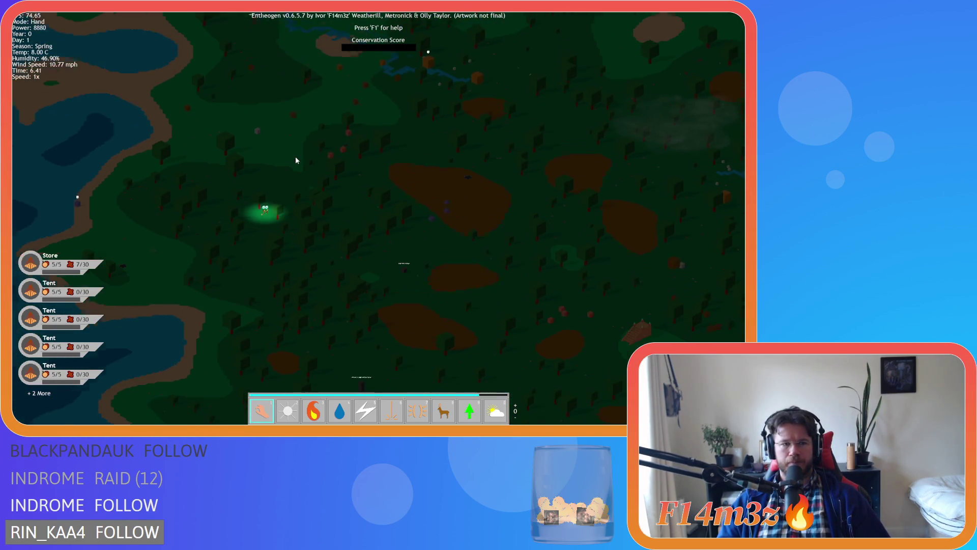
pyautogui.scroll(5, 291, 166)
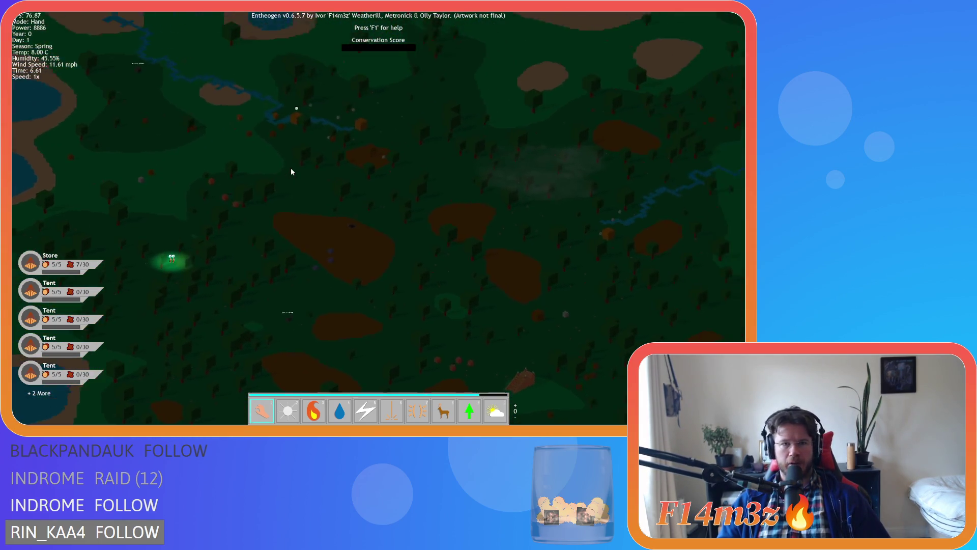
pyautogui.scroll(-10, 285, 262)
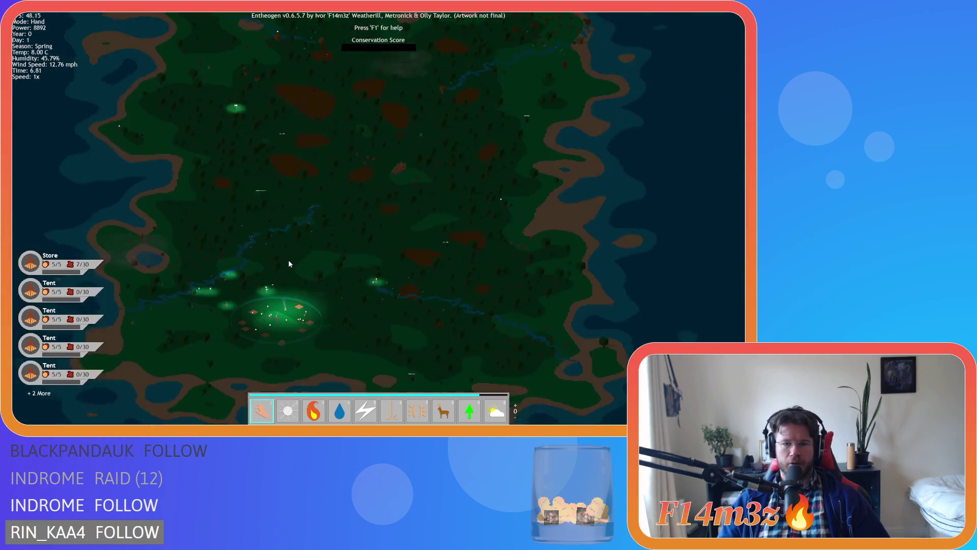
pyautogui.press('w')
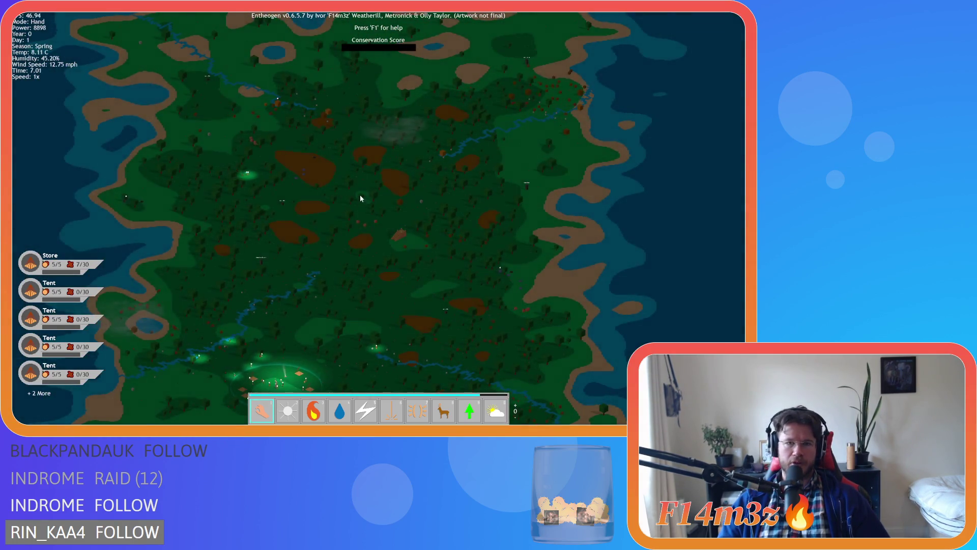
pyautogui.press('s')
pyautogui.scroll(2, 352, 206)
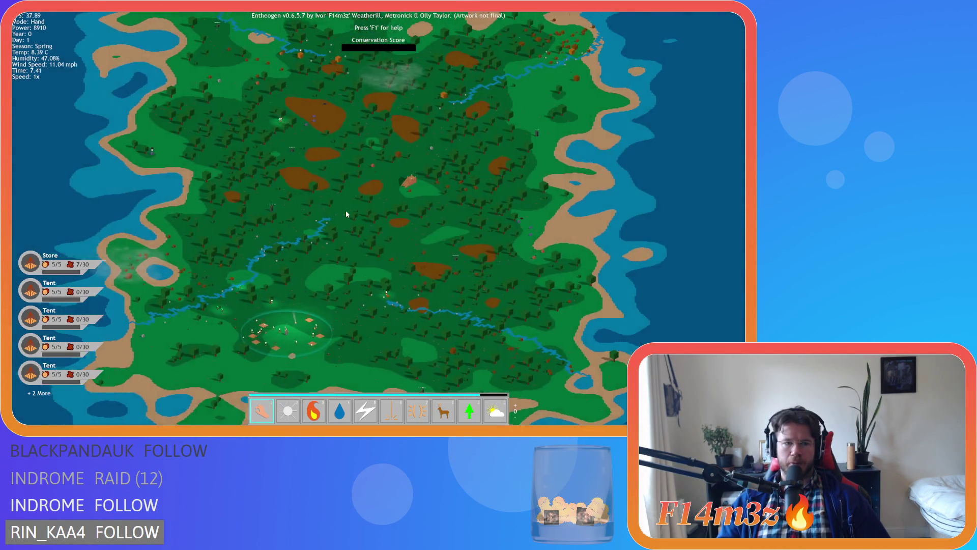
pyautogui.scroll(5, 346, 214)
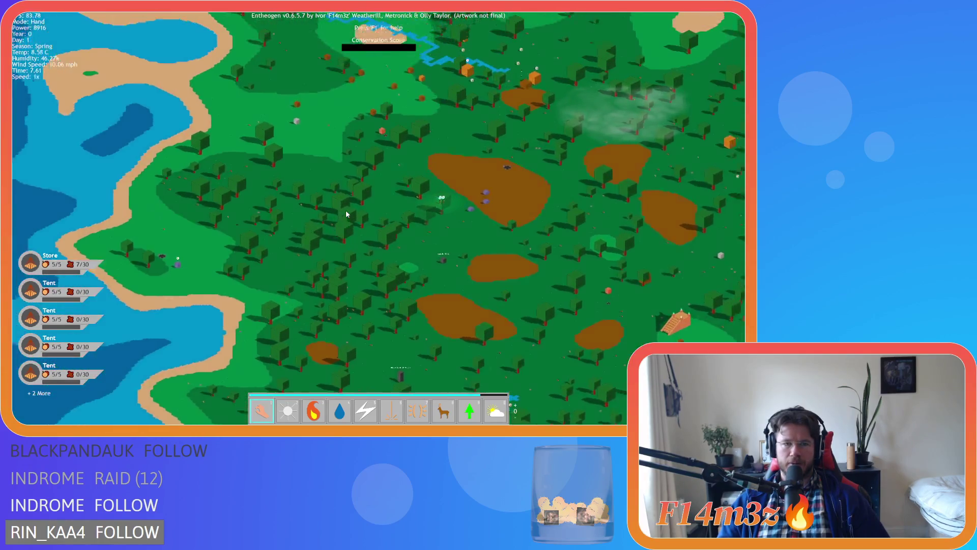
pyautogui.scroll(-8, 346, 214)
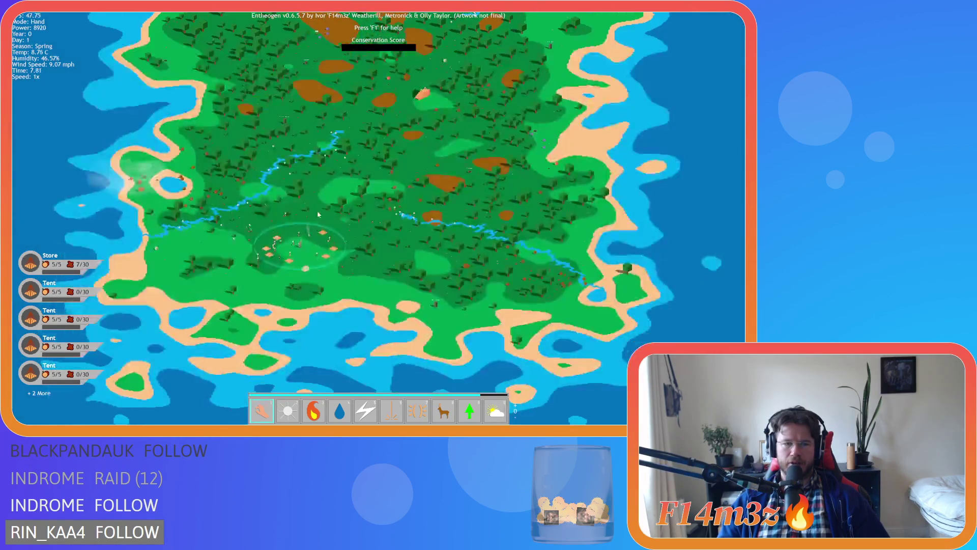
pyautogui.scroll(5, 317, 214)
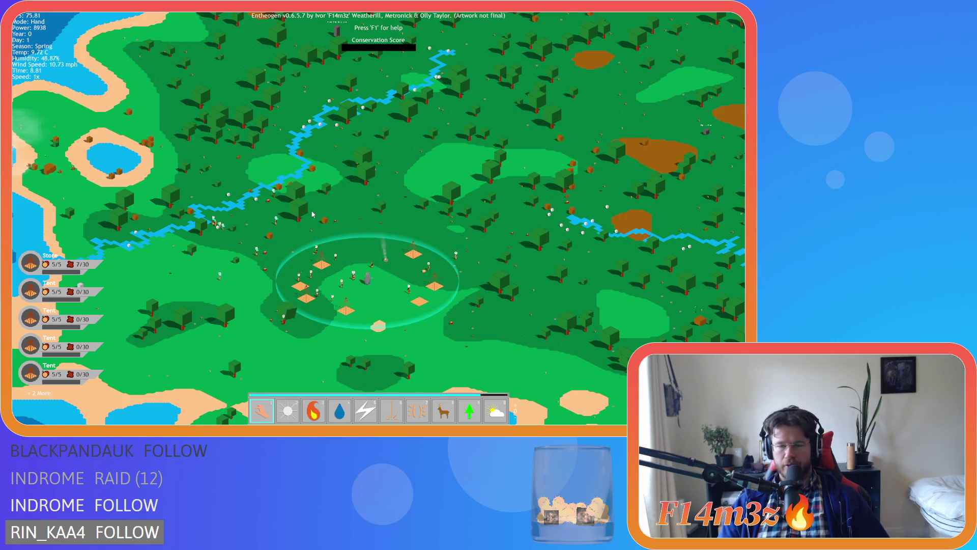
pyautogui.press('s')
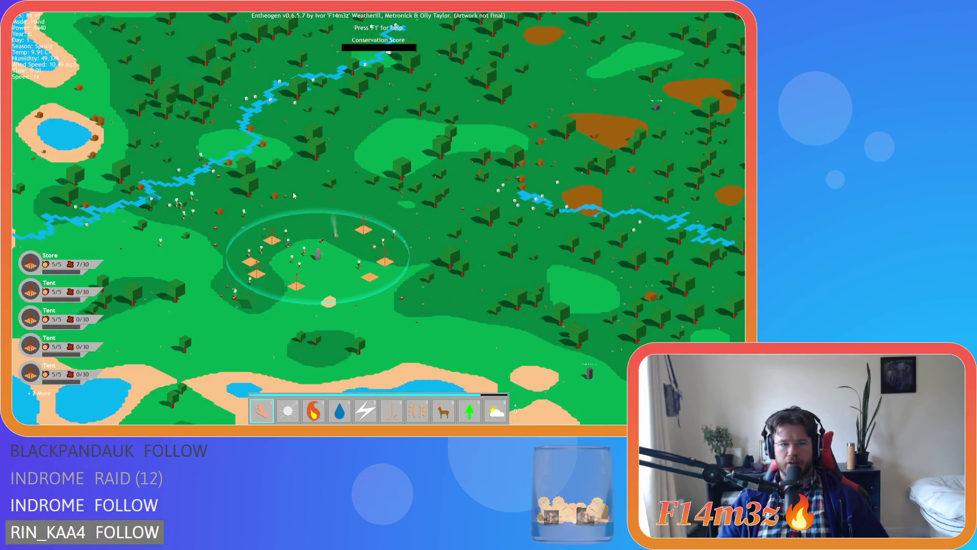
pyautogui.press('s')
pyautogui.press('a')
pyautogui.scroll(5, 270, 247)
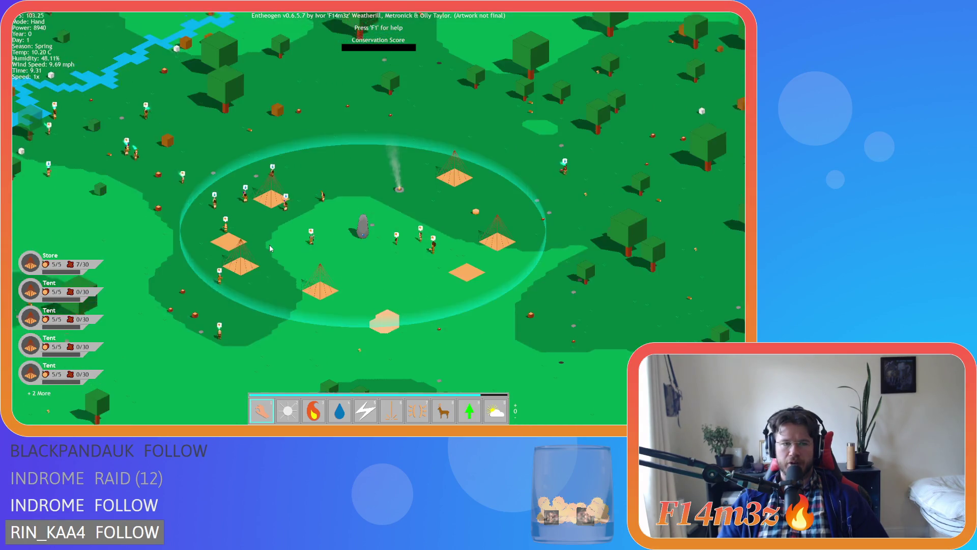
pyautogui.scroll(-5, 269, 248)
pyautogui.press('w')
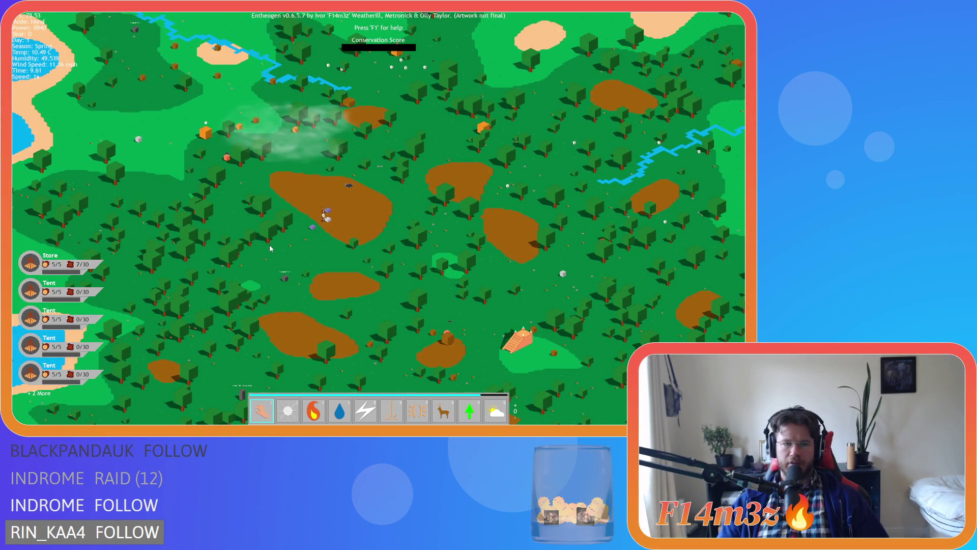
pyautogui.press('a')
pyautogui.press('w')
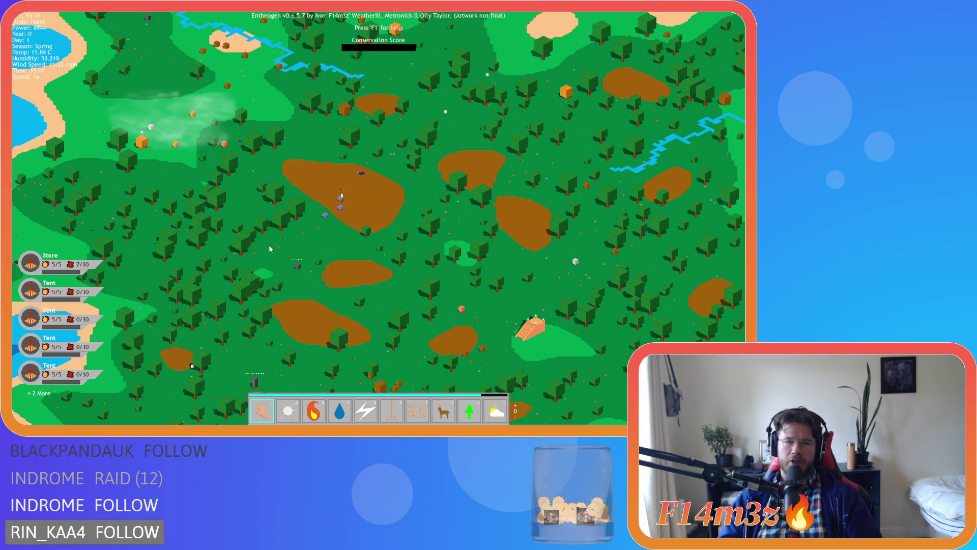
pyautogui.press('a')
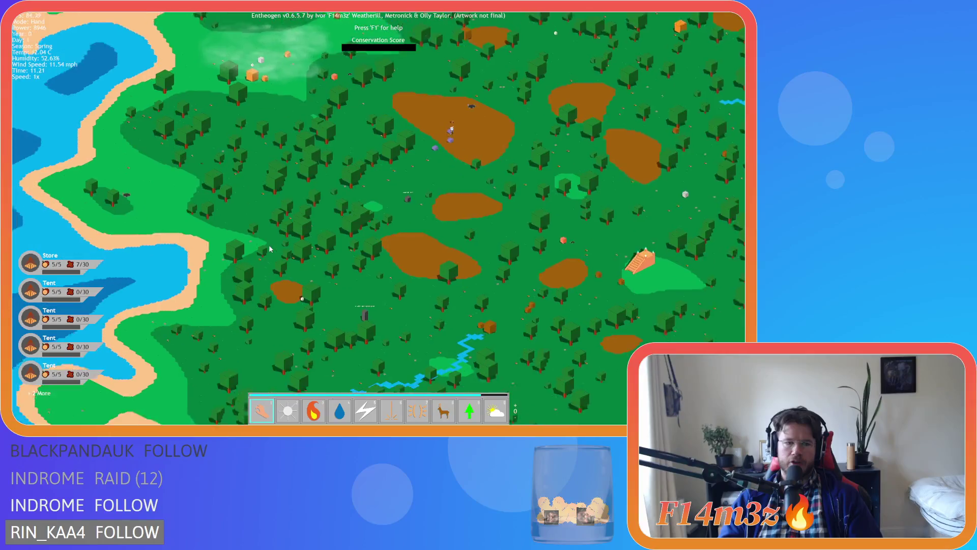
pyautogui.press('d')
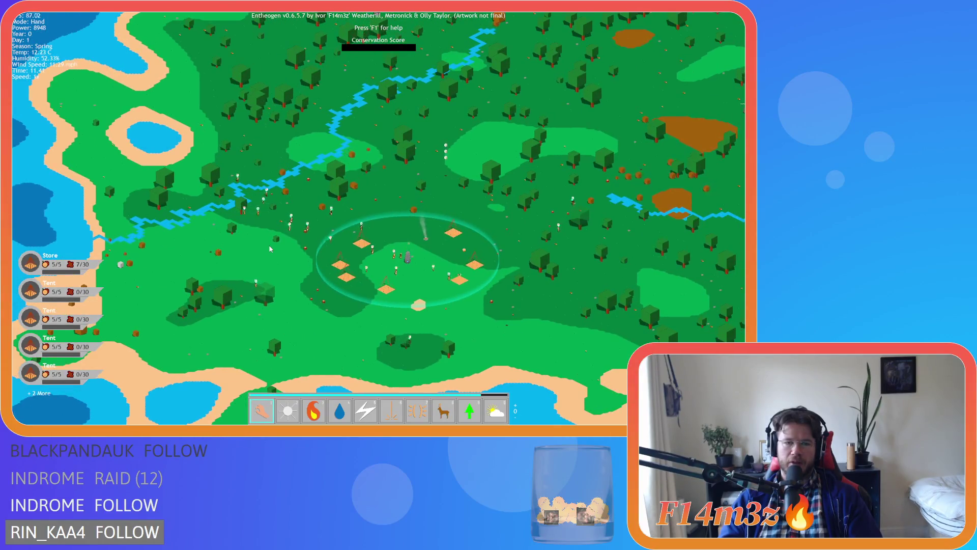
pyautogui.press('w')
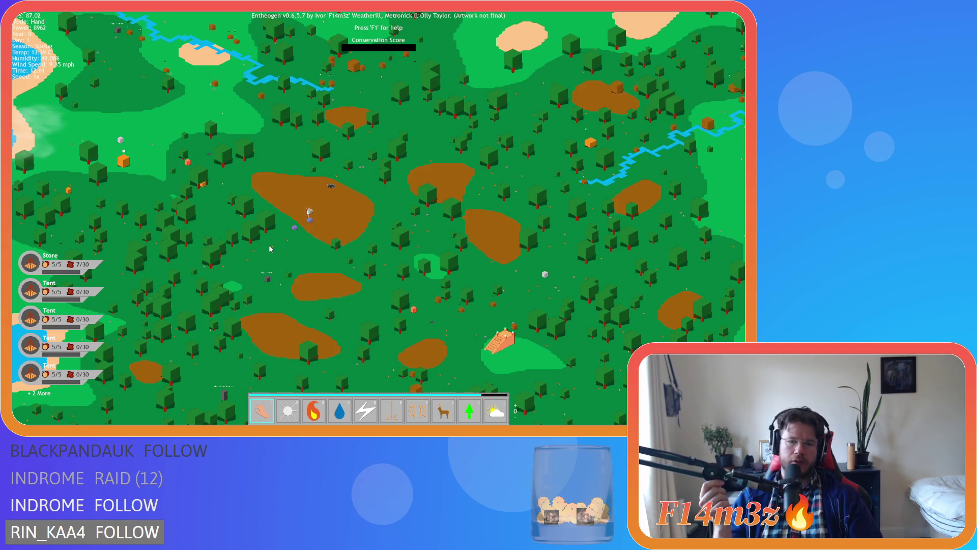
pyautogui.press('s')
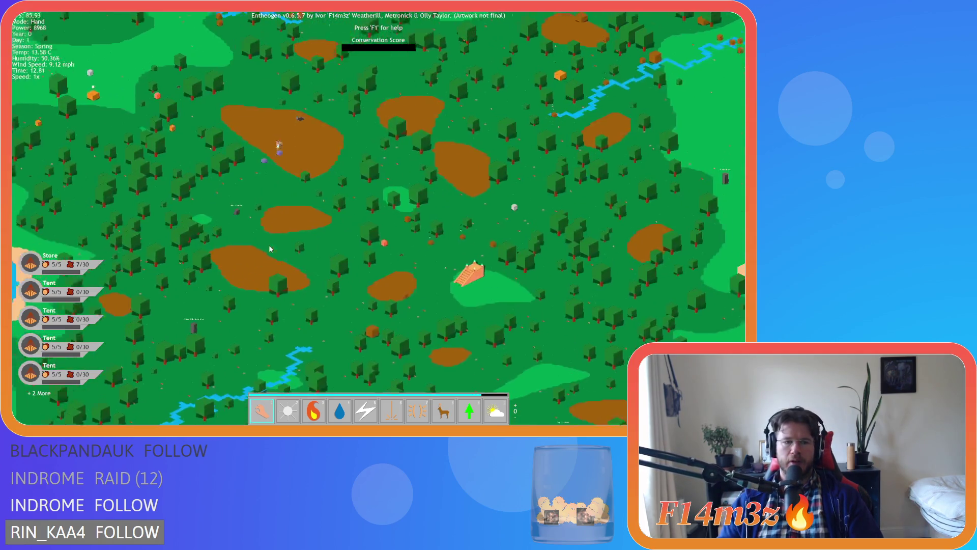
pyautogui.press('w')
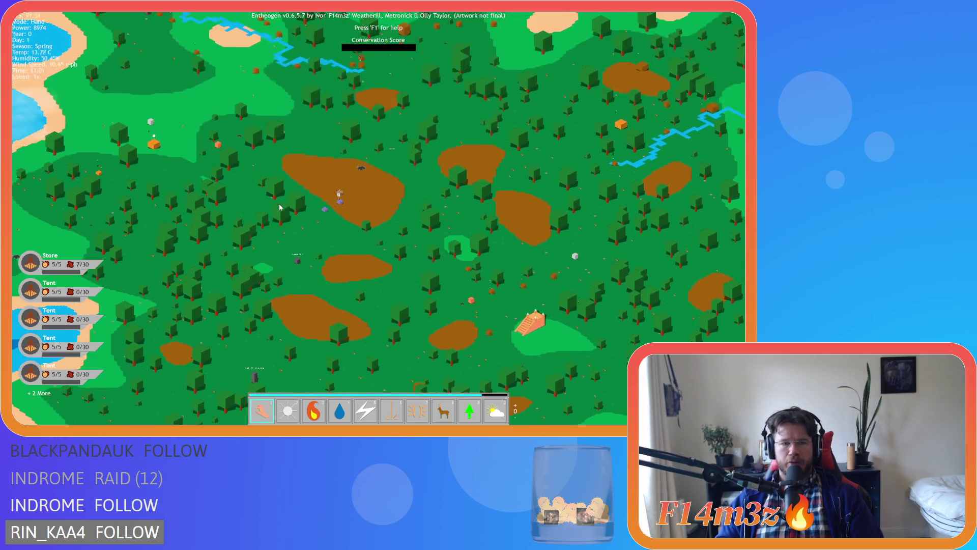
pyautogui.scroll(5, 279, 204)
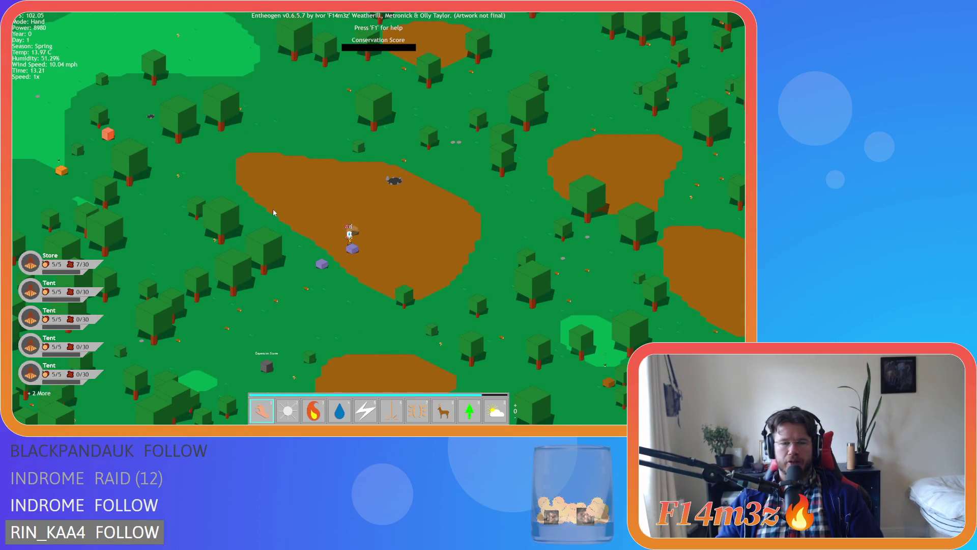
pyautogui.scroll(3, 272, 209)
pyautogui.press('d')
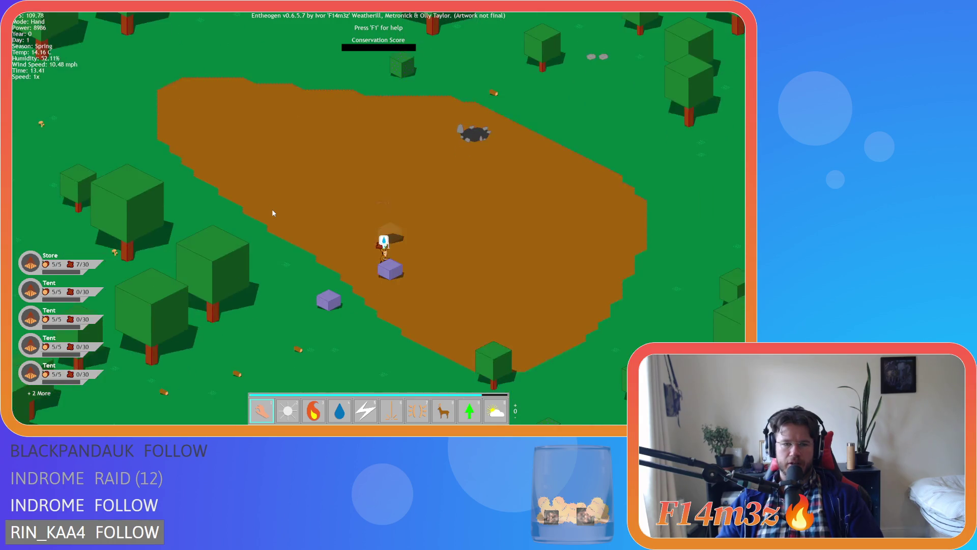
pyautogui.scroll(-3, 273, 212)
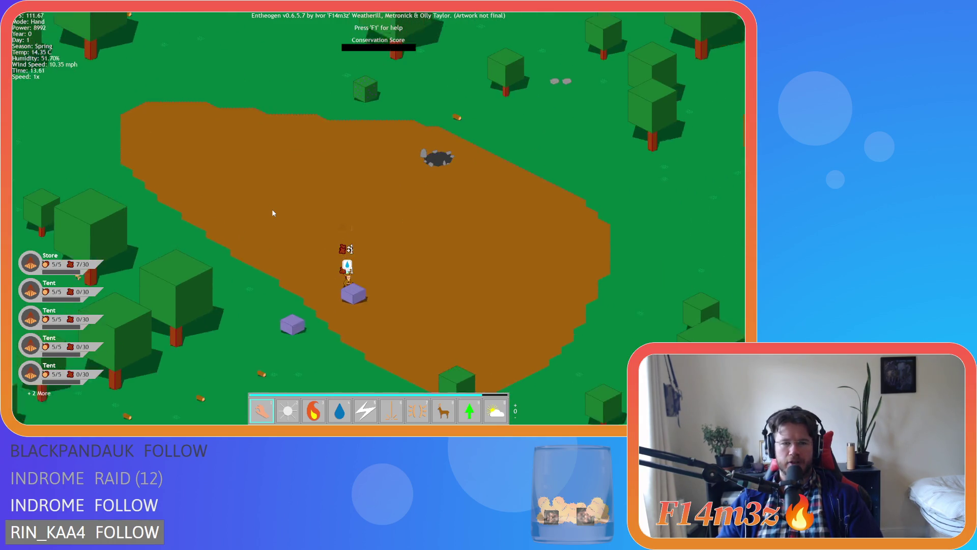
pyautogui.press('s')
pyautogui.scroll(-5, 273, 213)
pyautogui.scroll(6, 273, 213)
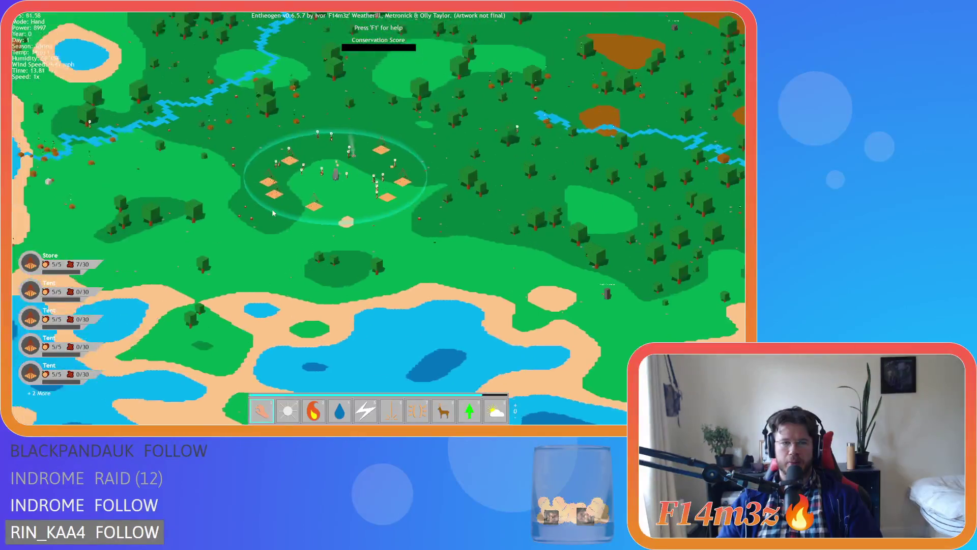
pyautogui.scroll(-5, 273, 213)
pyautogui.scroll(5, 272, 208)
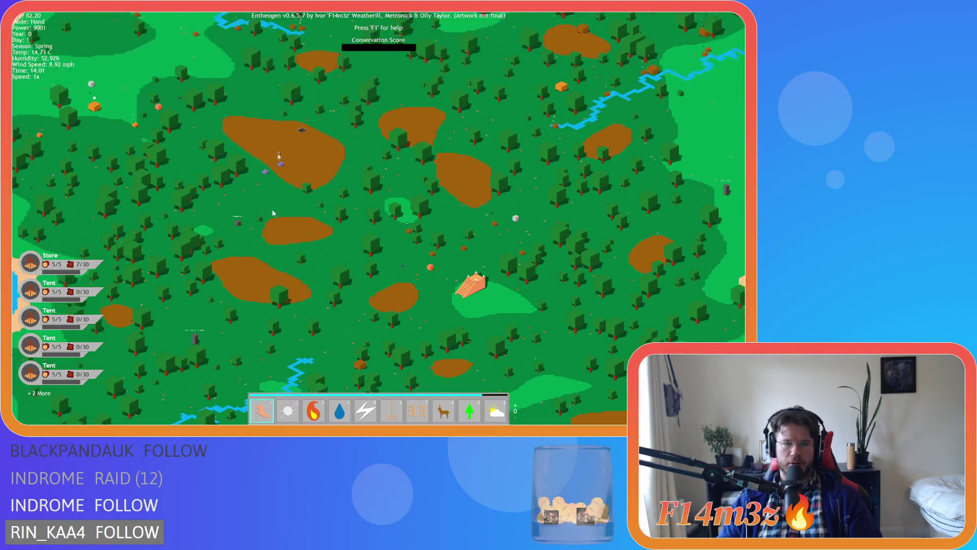
pyautogui.scroll(3, 270, 216)
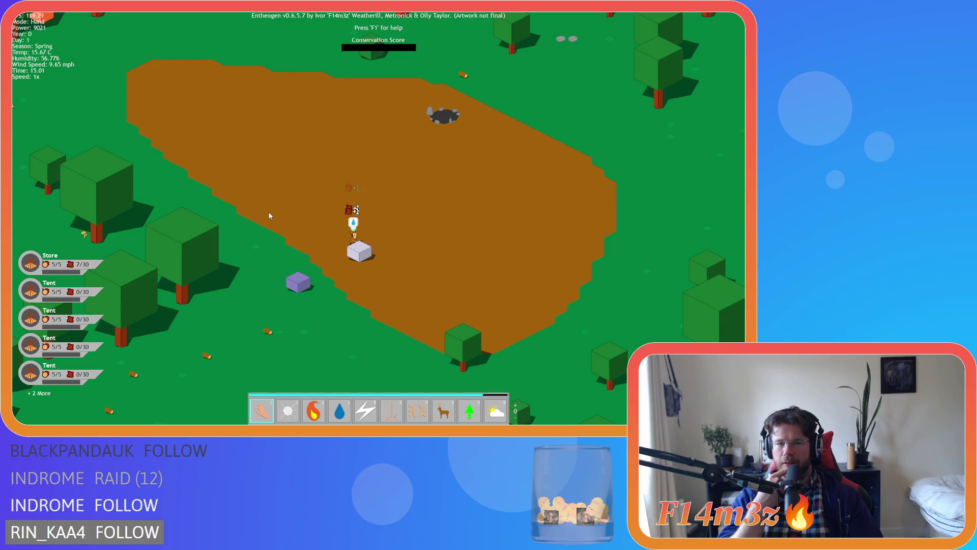
pyautogui.press('s')
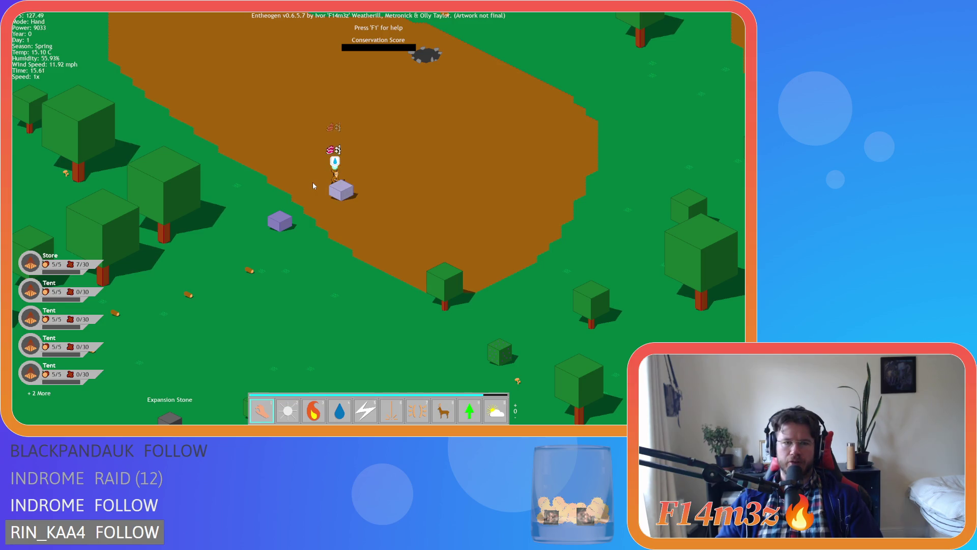
pyautogui.scroll(-3, 313, 186)
pyautogui.scroll(3, 312, 185)
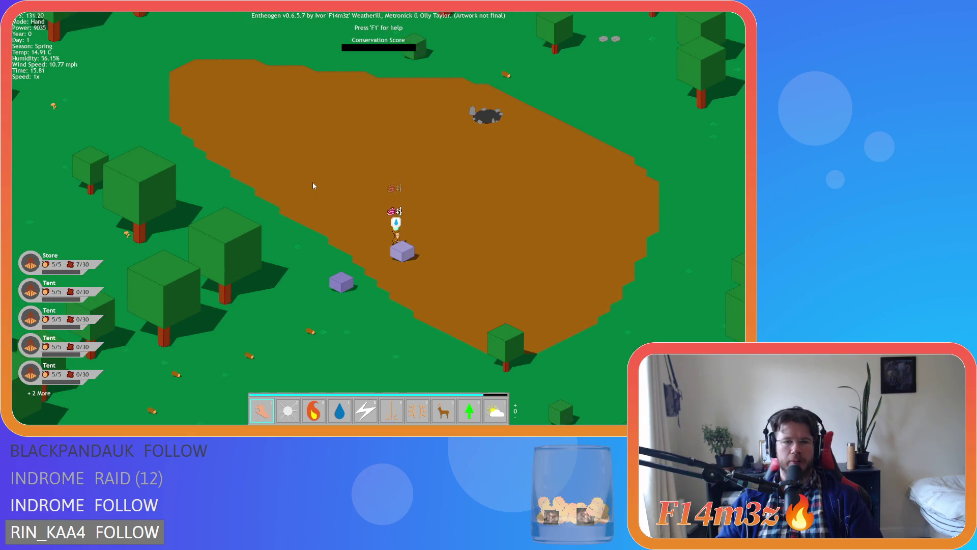
pyautogui.press('w')
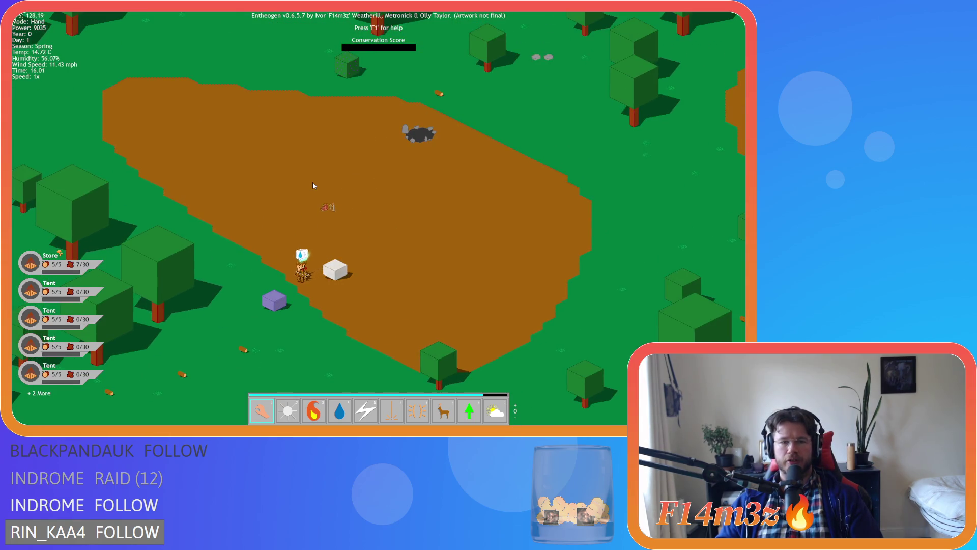
pyautogui.scroll(-3, 312, 186)
pyautogui.press('w')
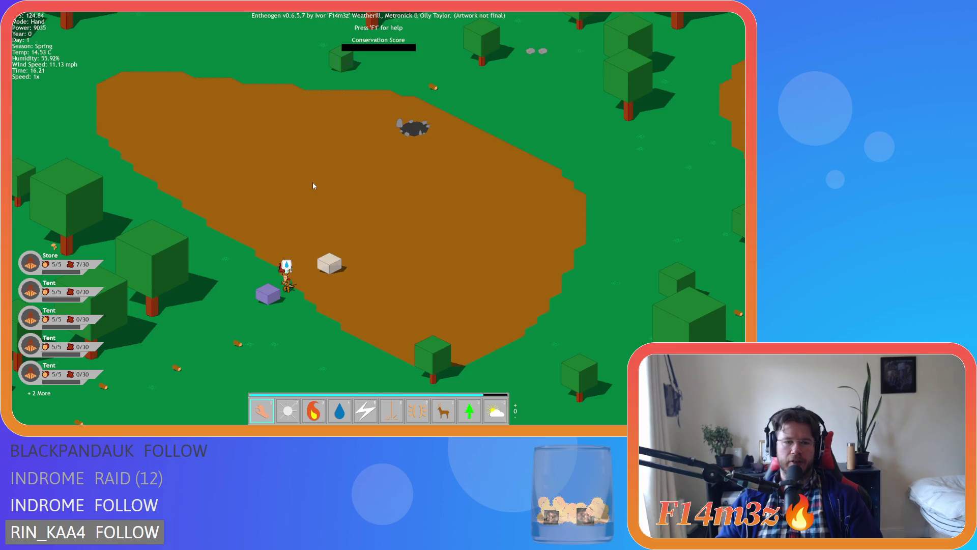
pyautogui.scroll(5, 313, 186)
pyautogui.press('s')
pyautogui.press('d')
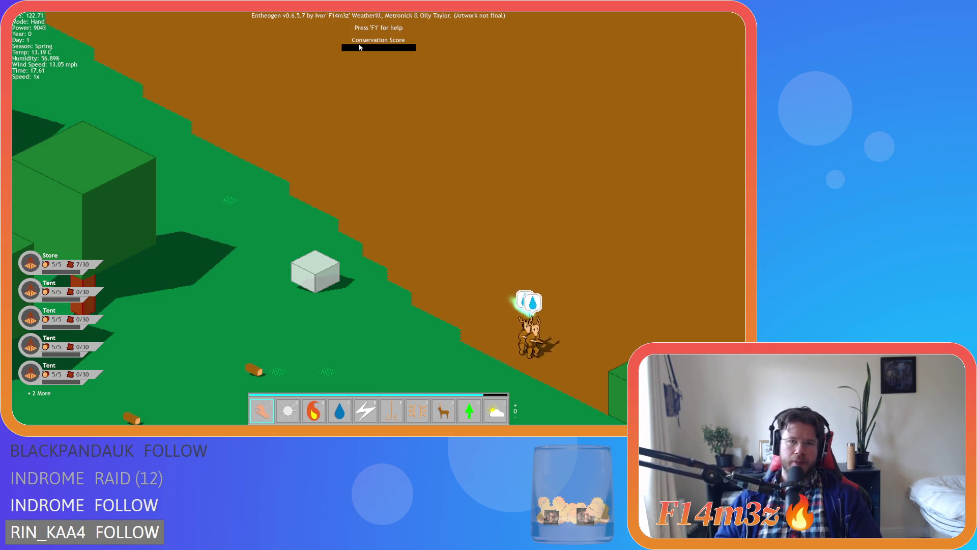
# Step: Pan over the bare ground and through the forest until the orange staircase temple appears
pyautogui.press('d')
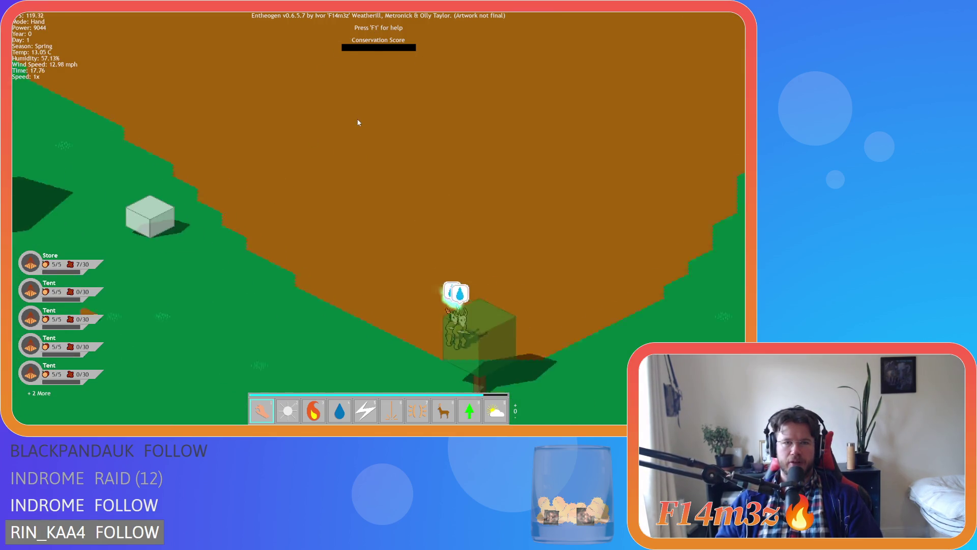
pyautogui.press('w')
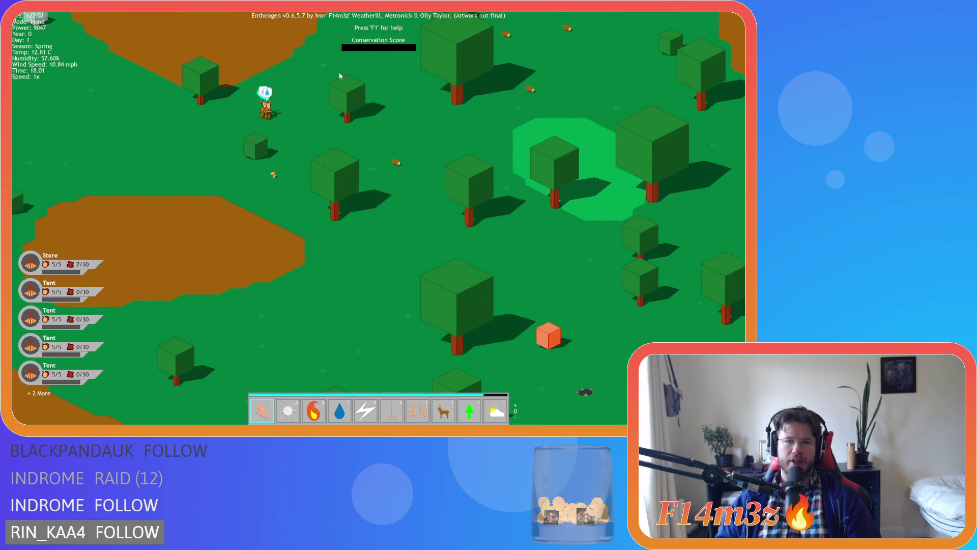
pyautogui.press('w')
pyautogui.press('d')
pyautogui.press('s')
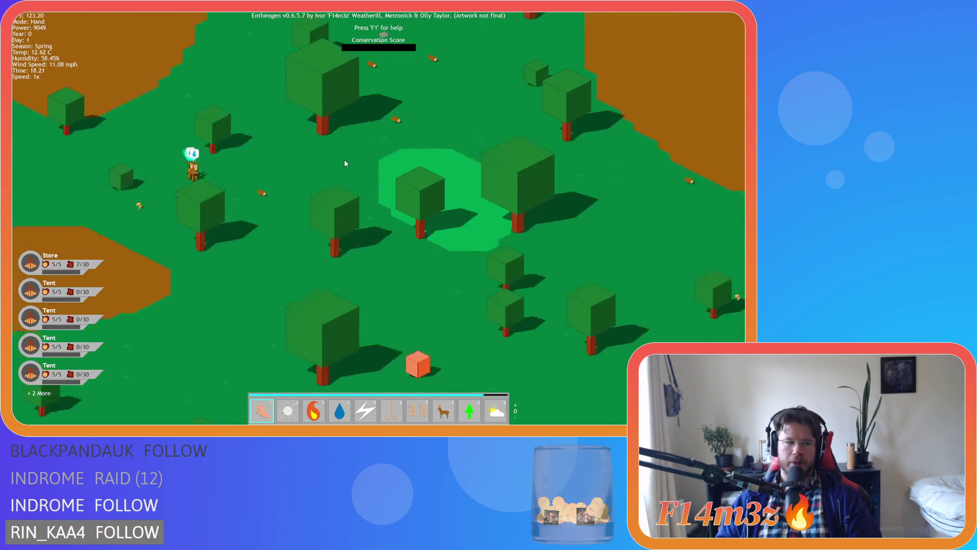
pyautogui.press('a')
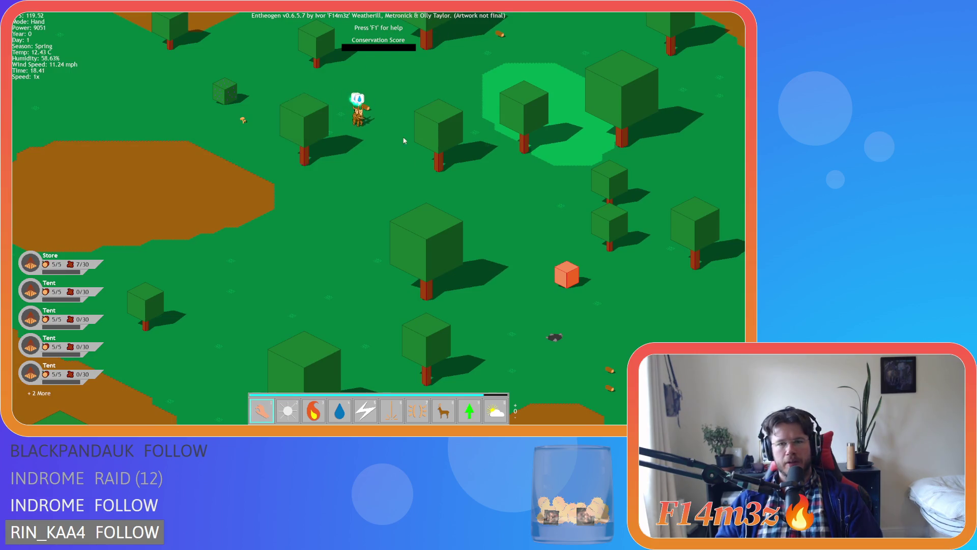
pyautogui.press('s')
pyautogui.press('d')
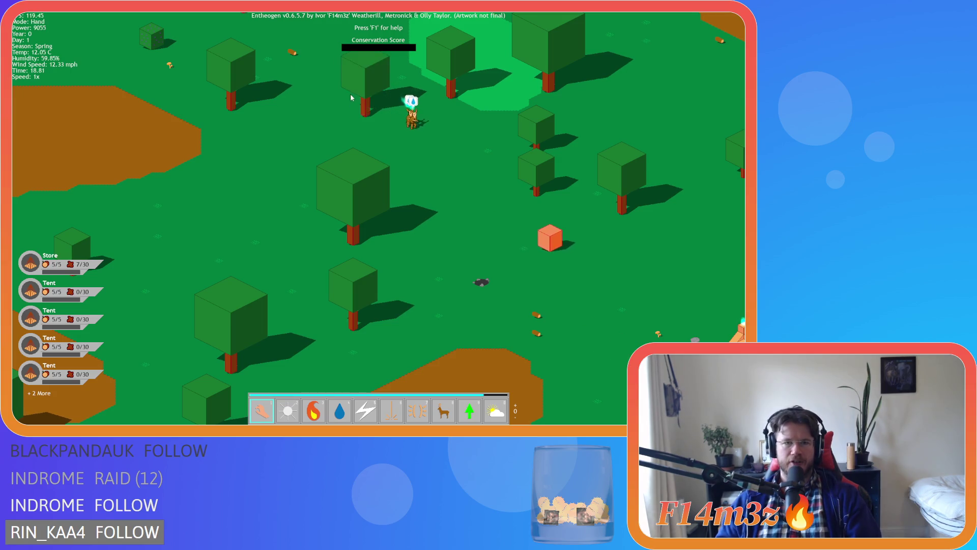
pyautogui.press('s')
pyautogui.press('d')
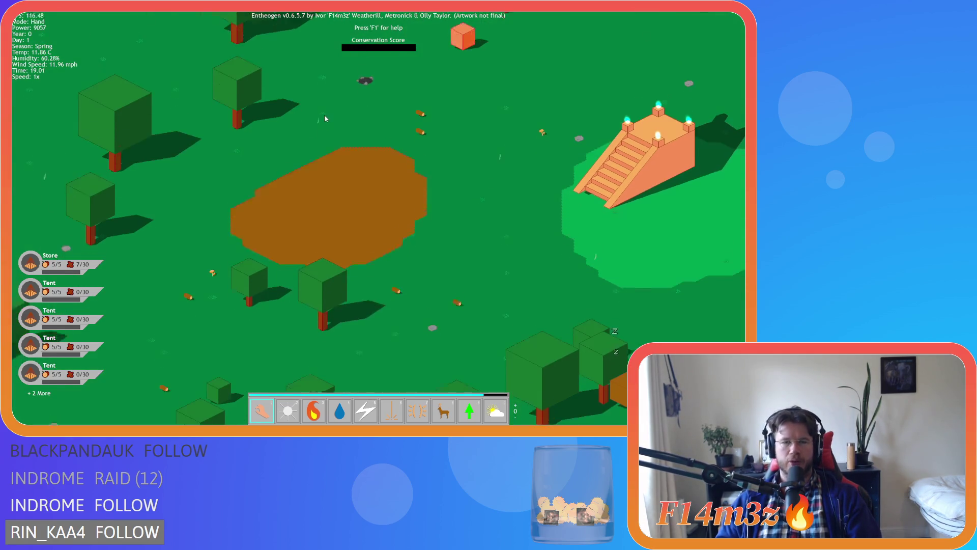
# Step: Pan past the staircase temple and zoom out to the full island map
pyautogui.press('d')
pyautogui.press('s')
pyautogui.press('w')
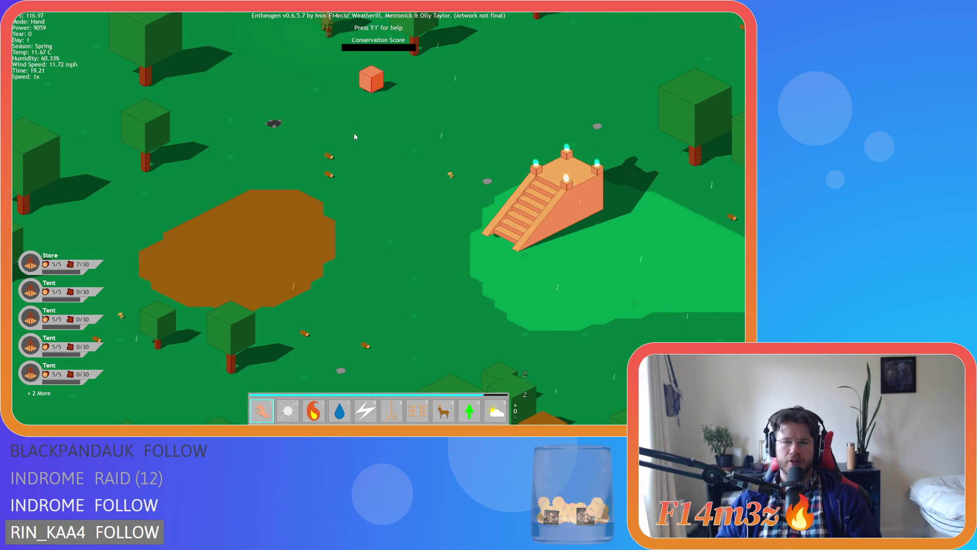
pyautogui.scroll(-10, 353, 133)
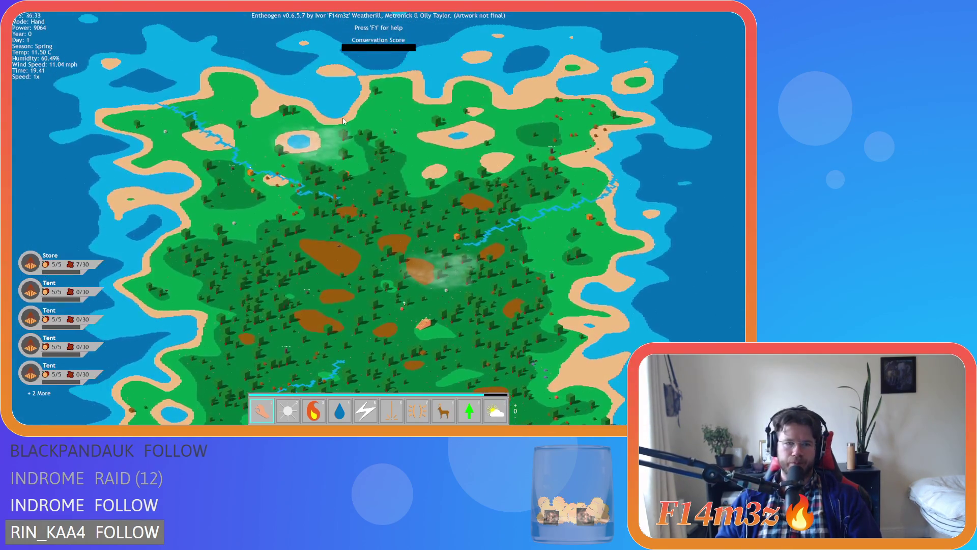
# Step: Zoom in on the staircase temple, then pan to the coast villagers by the purple stones
pyautogui.scroll(10, 343, 121)
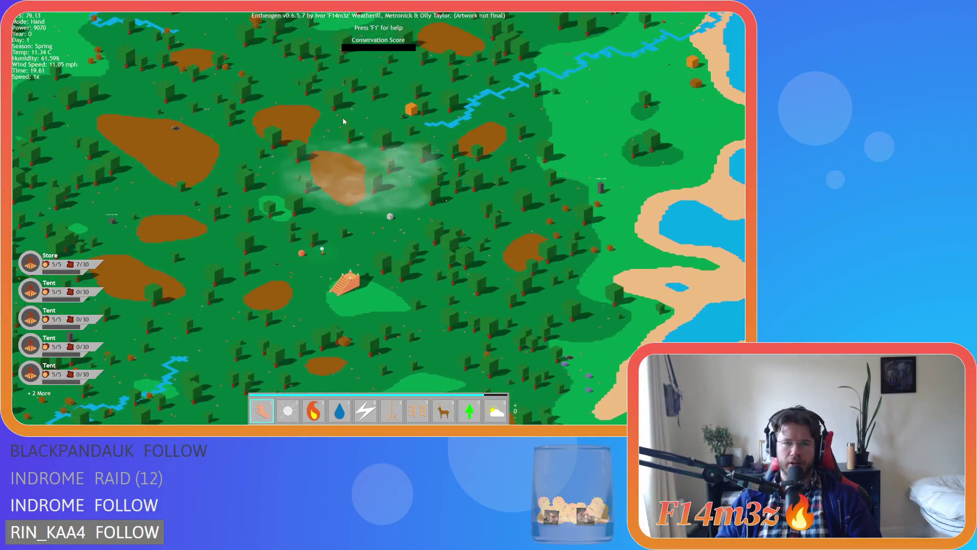
pyautogui.press('s')
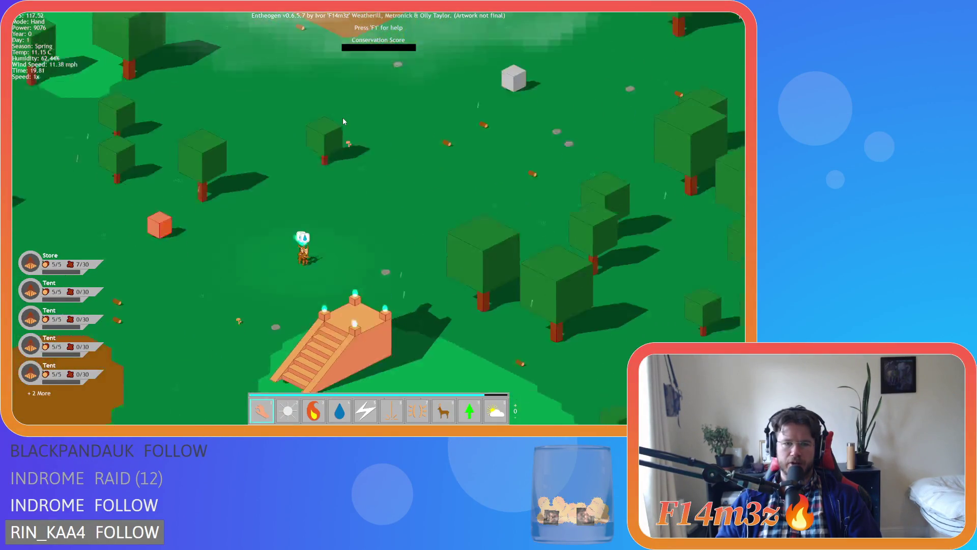
pyautogui.scroll(5, 343, 121)
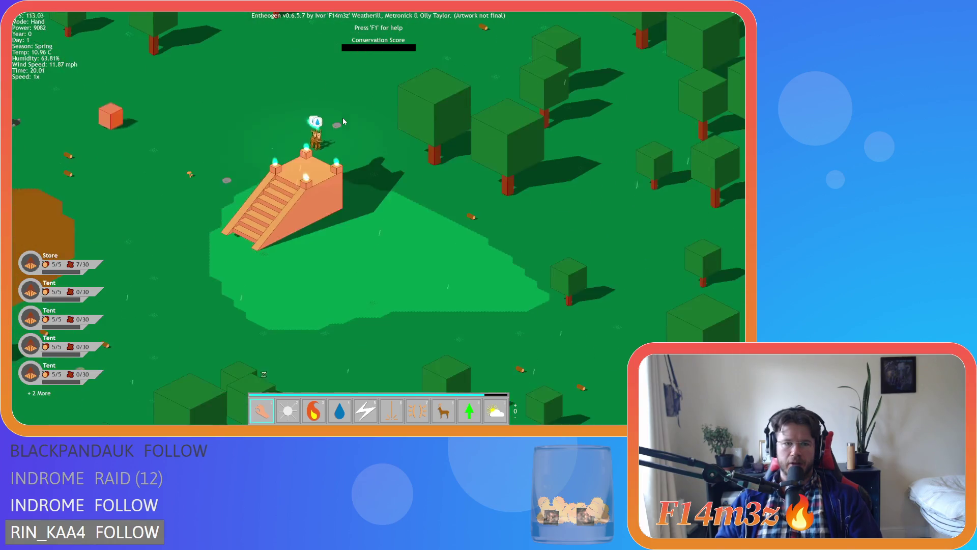
pyautogui.scroll(-6, 343, 121)
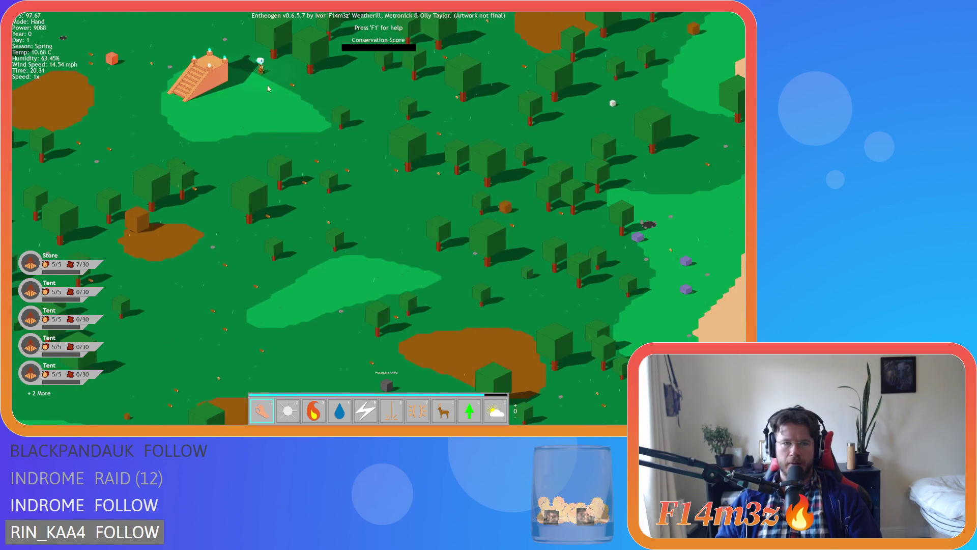
pyautogui.press('d')
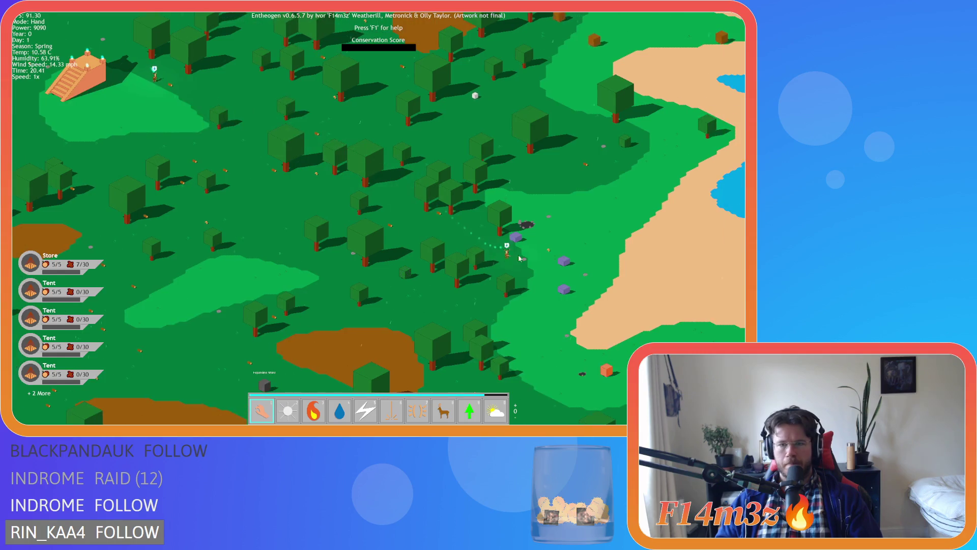
pyautogui.press('s')
pyautogui.press('d')
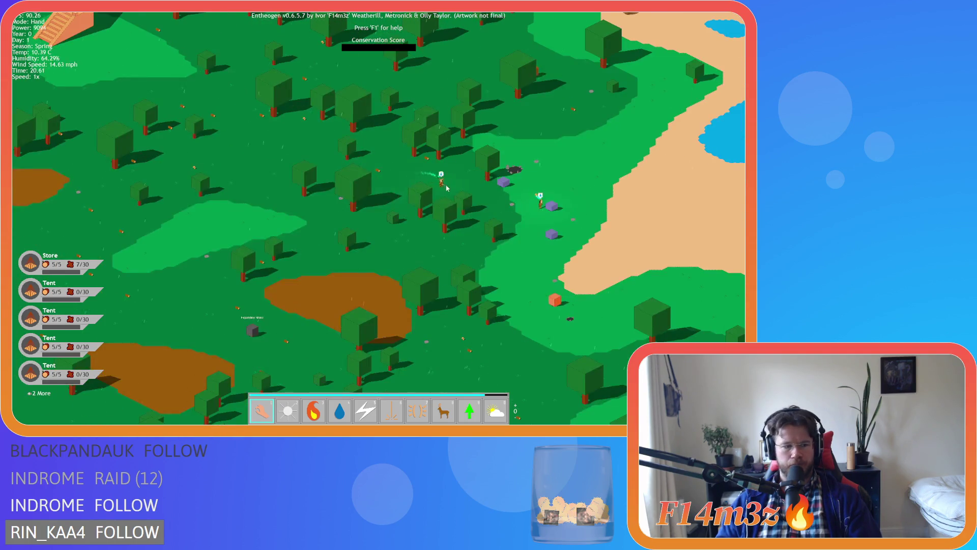
pyautogui.press('s')
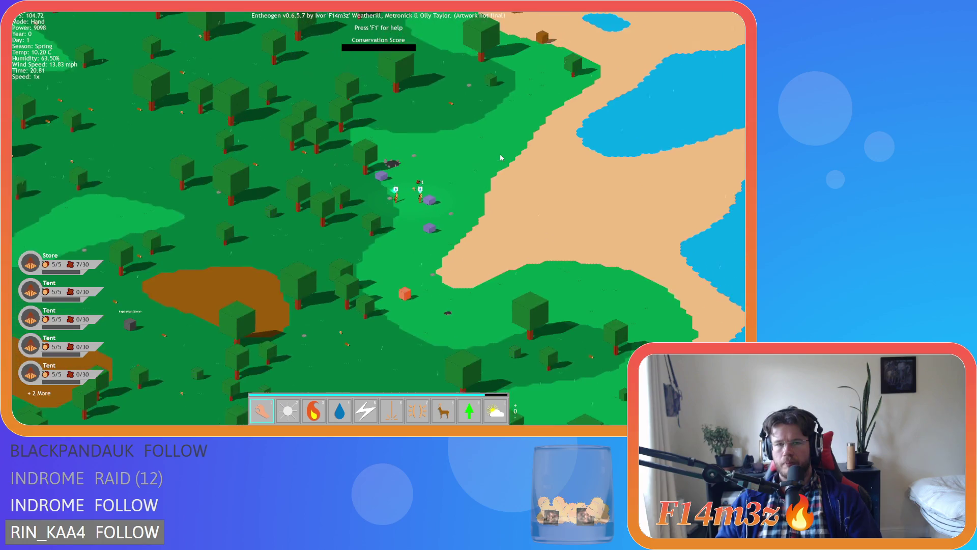
pyautogui.press('d')
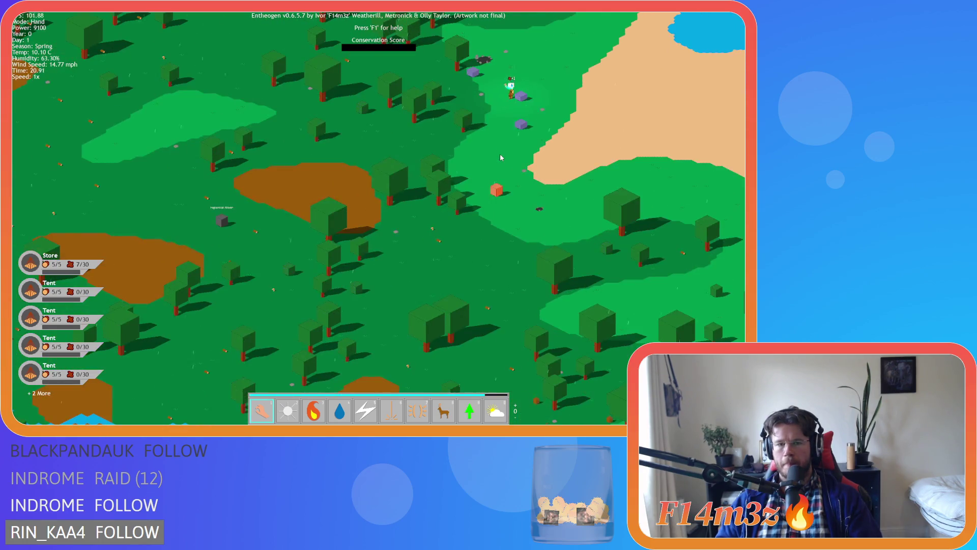
pyautogui.press('w')
pyautogui.press('d')
# Step: Open and close the tribe inventory, then switch god mode from Hand to Speed
pyautogui.press('i')
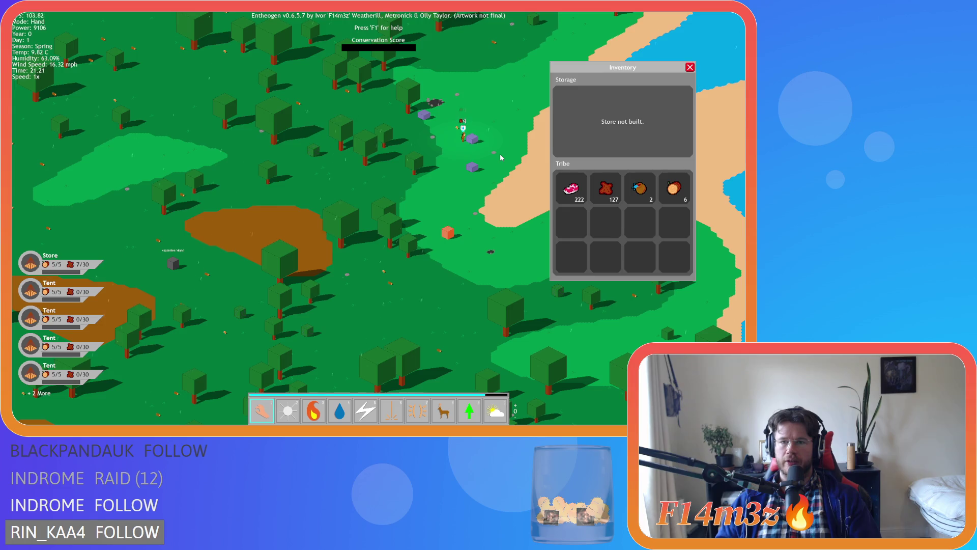
pyautogui.press('i')
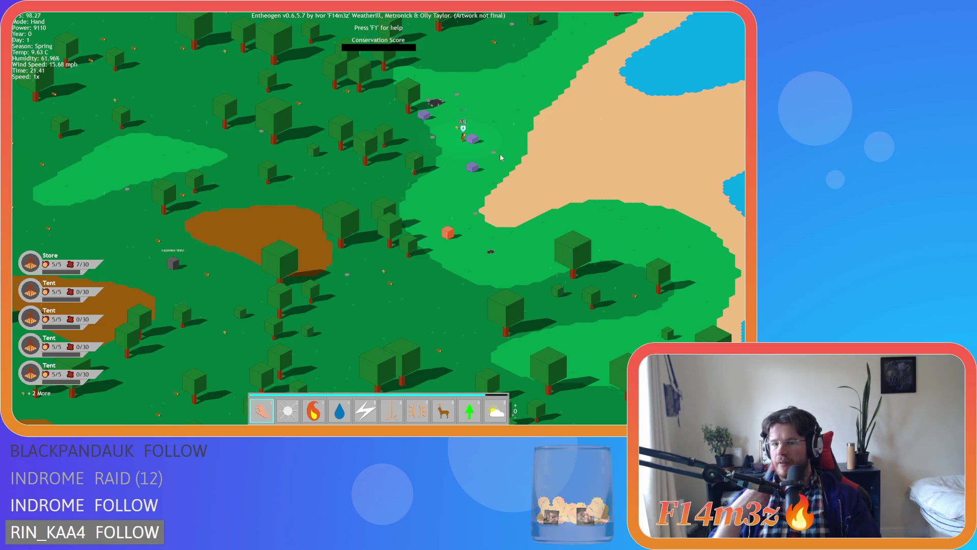
pyautogui.press('8')
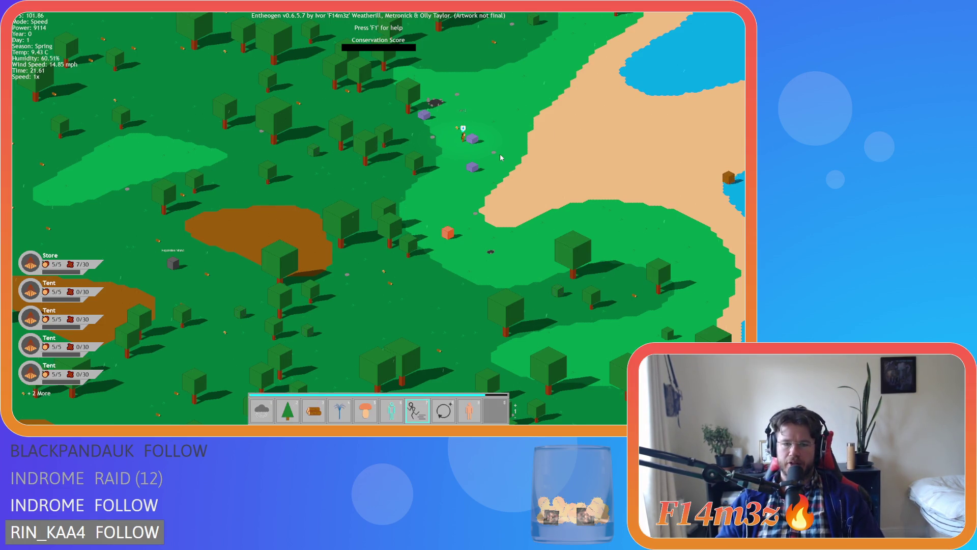
# Step: Zoom in and cast Haste on the villager by the purple stones, then zoom back out
pyautogui.scroll(3, 465, 141)
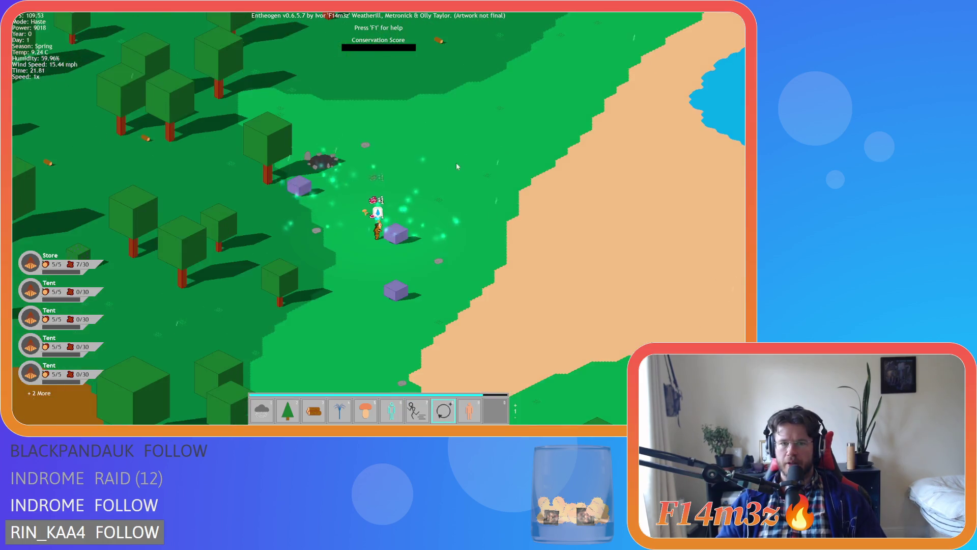
pyautogui.click(381, 235)
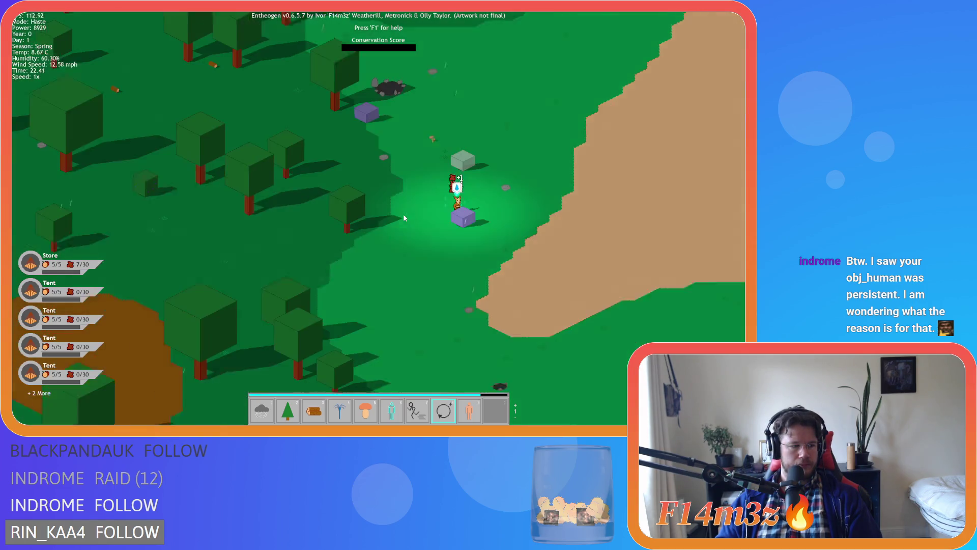
pyautogui.press('s')
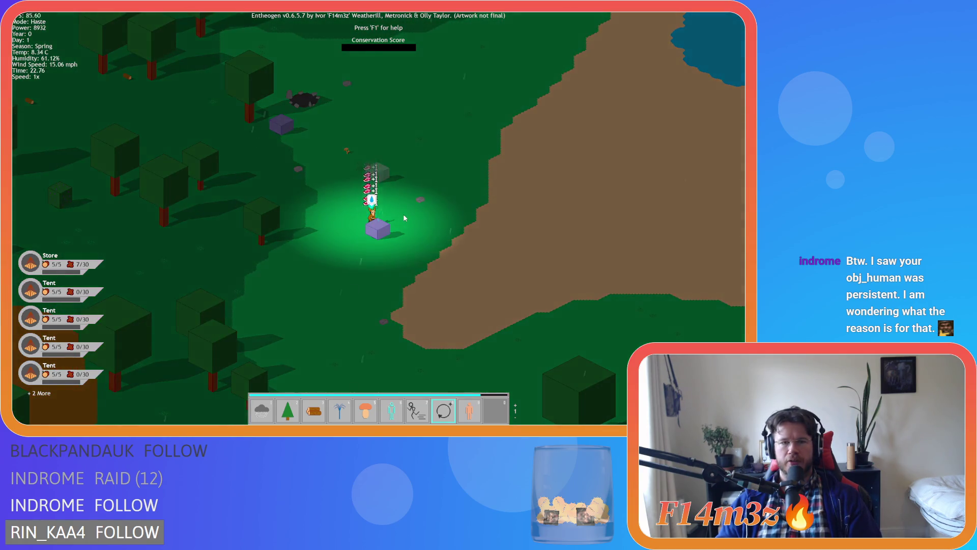
pyautogui.scroll(-10, 405, 217)
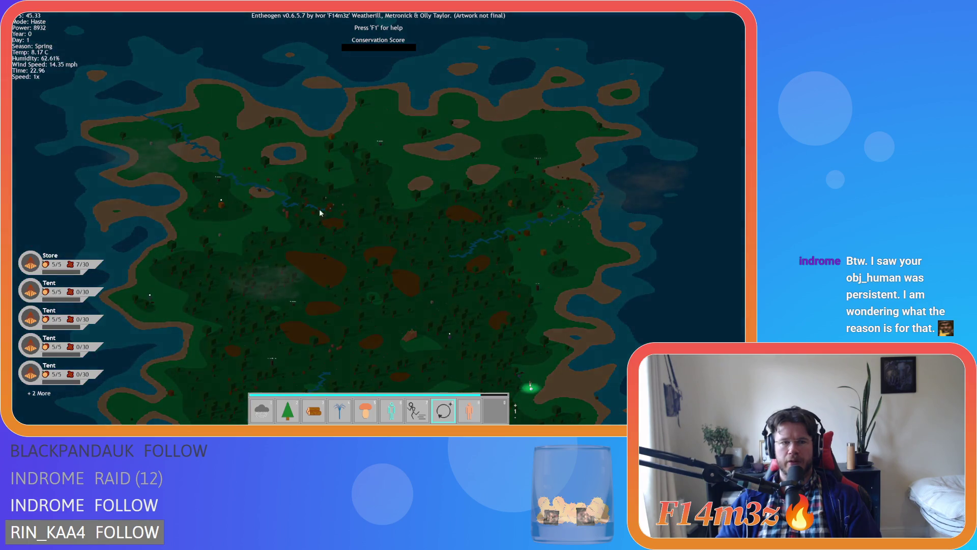
# Step: Skip ahead to Day 2, select the Sun power and click the temple for the next-level prompt
pyautogui.scroll(10, 320, 213)
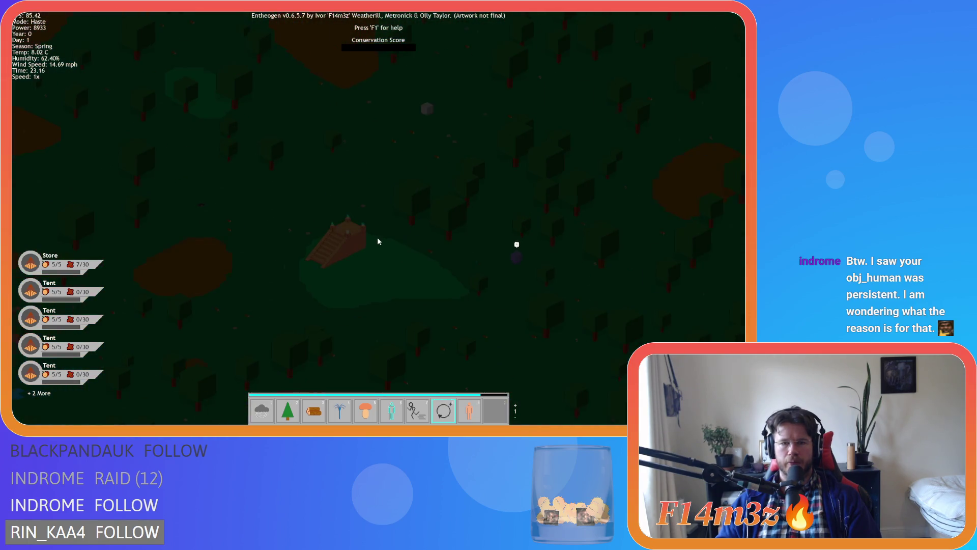
pyautogui.scroll(4, 351, 245)
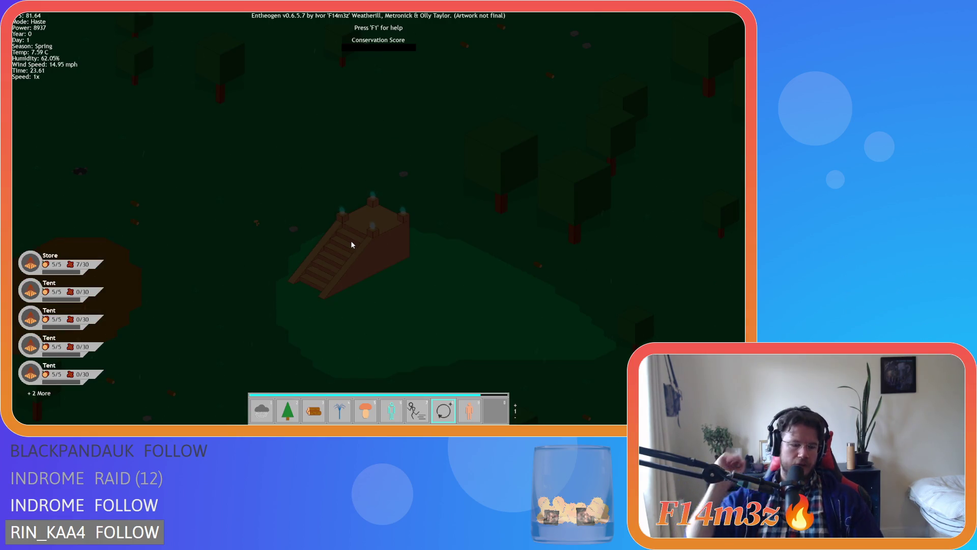
pyautogui.press('2')
pyautogui.click(351, 233)
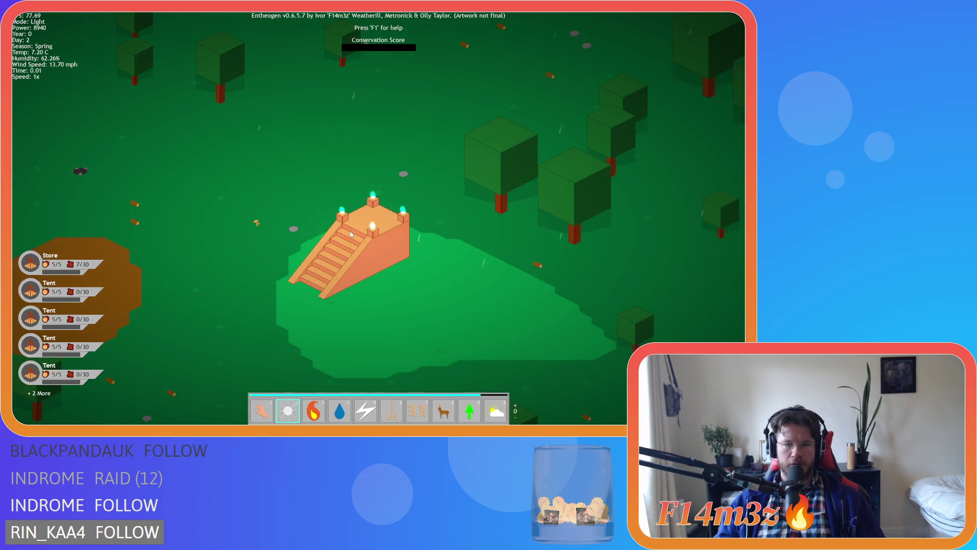
pyautogui.click(358, 235)
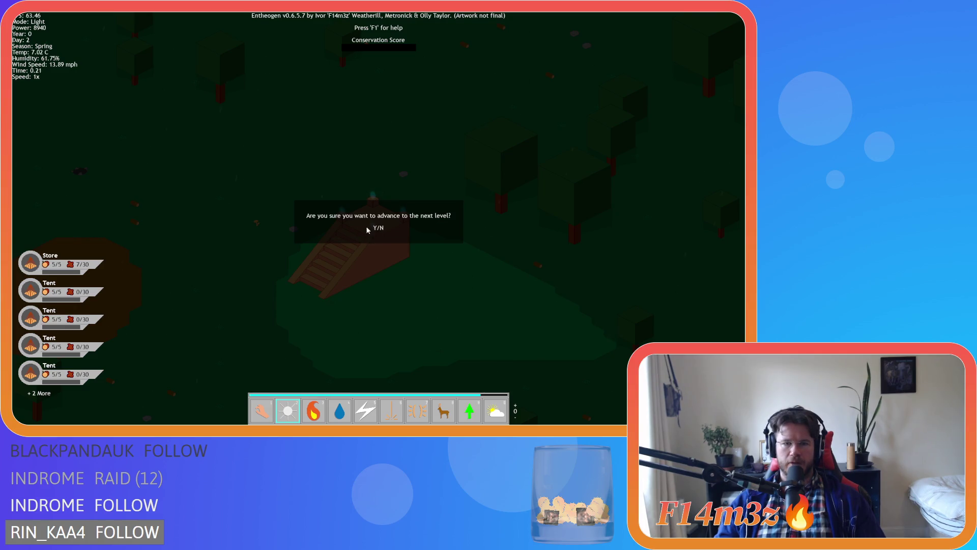
# Step: Decline the advance-to-next-level prompt both times it appears, keeping the island on its current level
pyautogui.press('y')
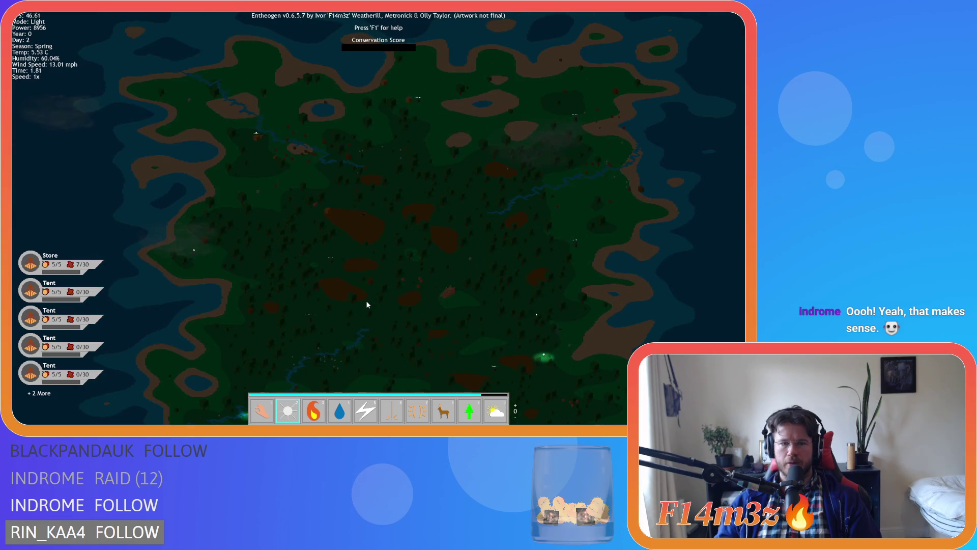
pyautogui.scroll(-5, 485, 209)
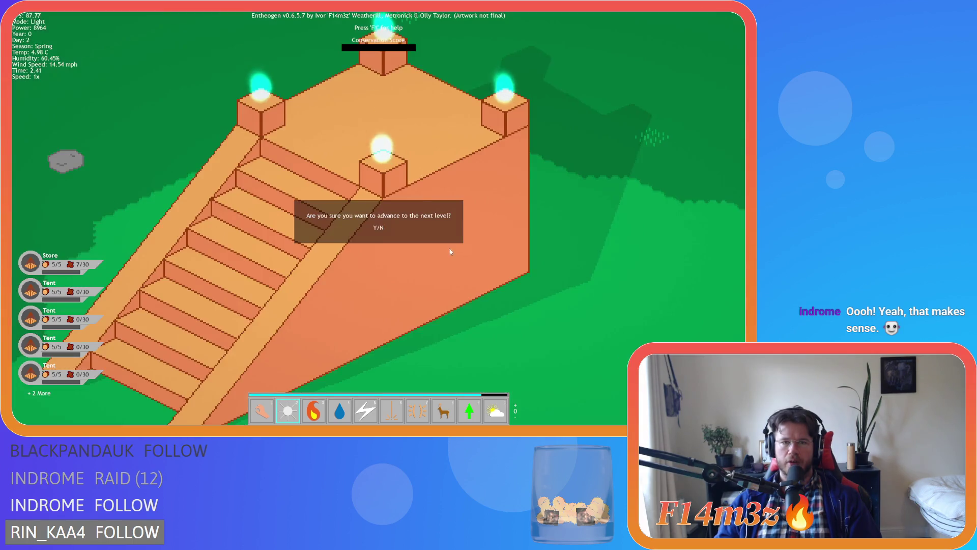
pyautogui.press('n')
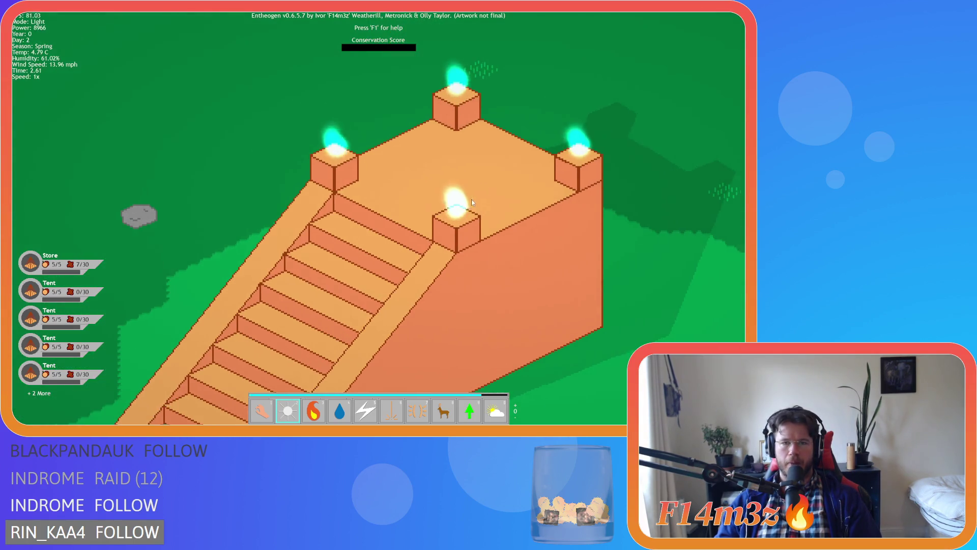
pyautogui.scroll(-3, 463, 217)
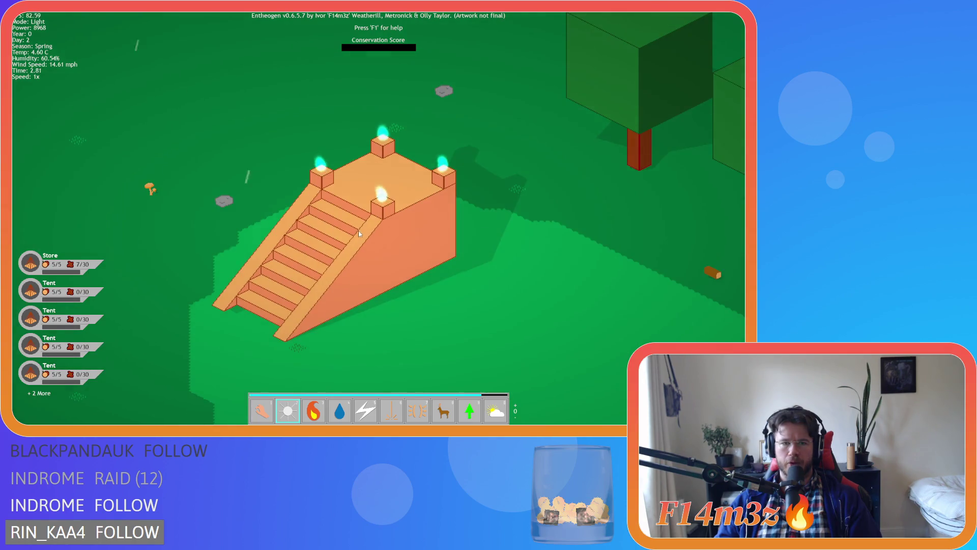
# Step: Zoom out and centre the view on the tent village
pyautogui.scroll(-5, 398, 227)
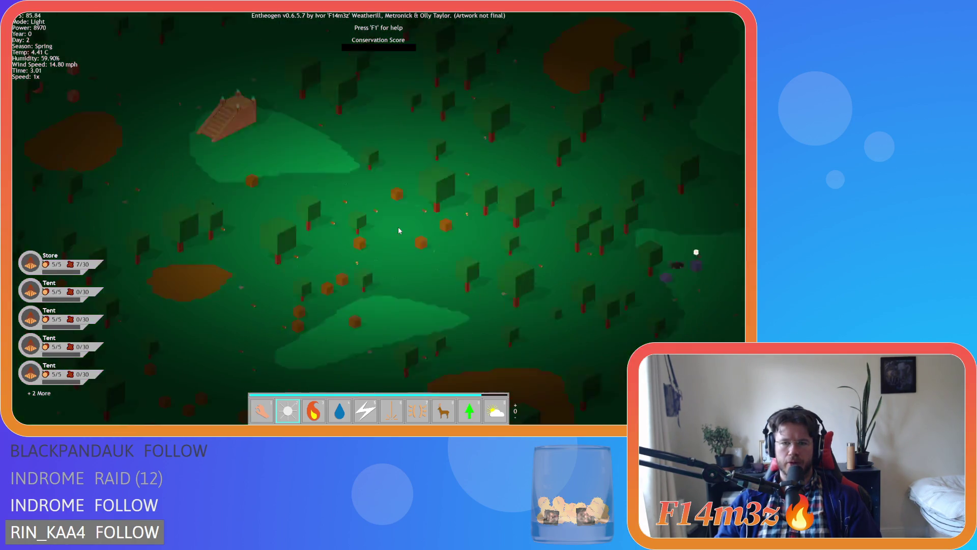
pyautogui.scroll(-5, 395, 223)
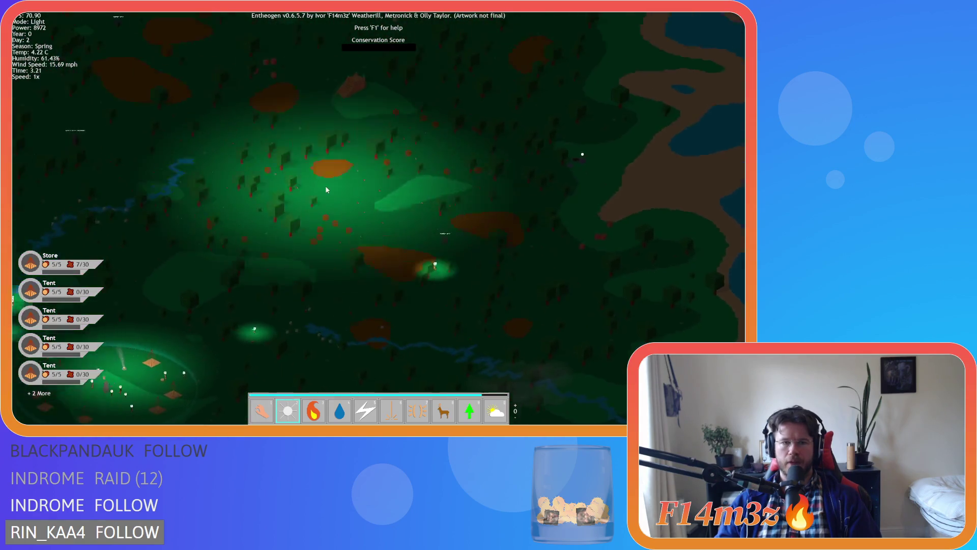
pyautogui.press('w')
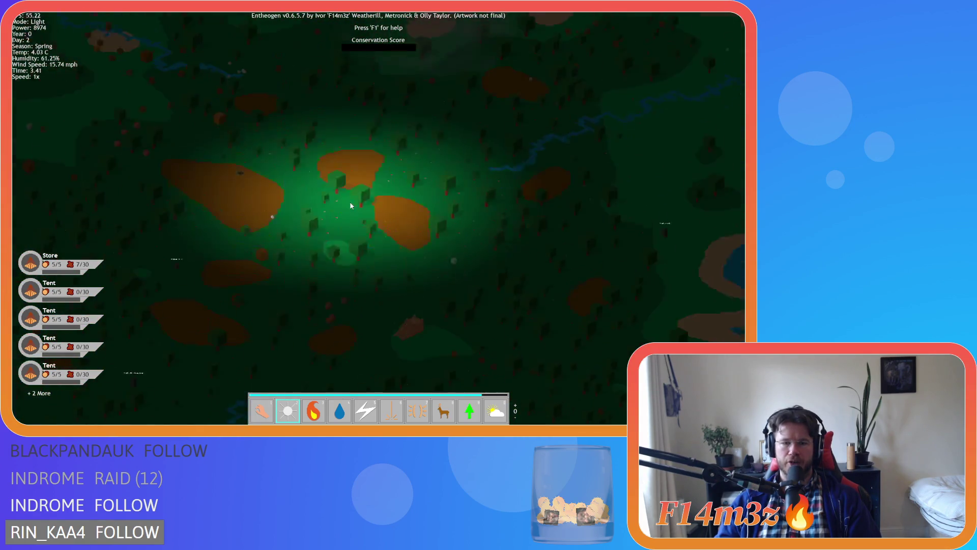
pyautogui.press('s')
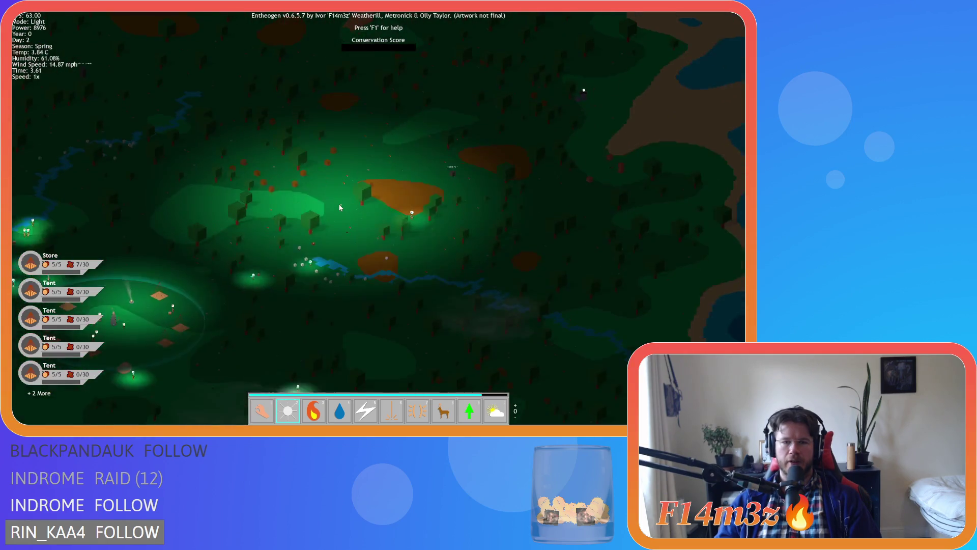
pyautogui.press('a')
pyautogui.scroll(5, 339, 205)
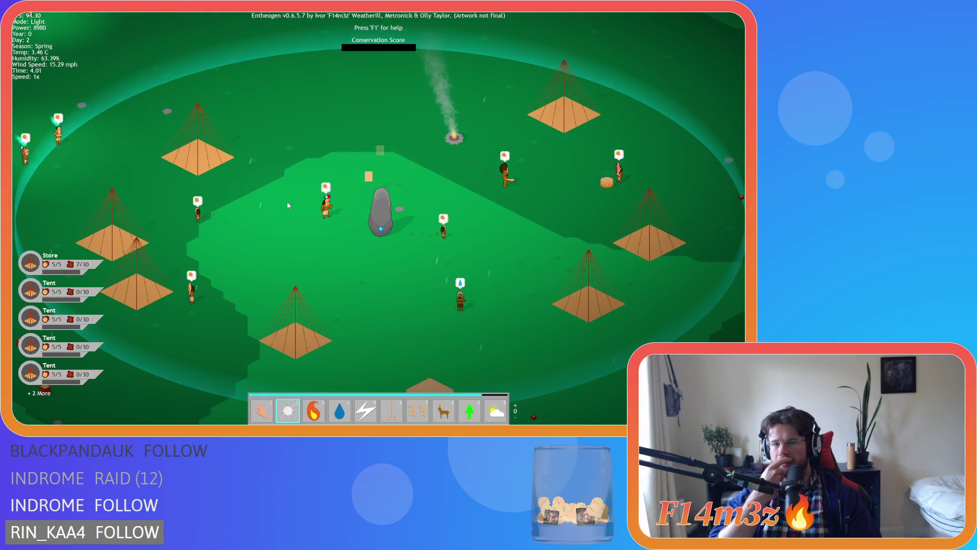
# Step: Look around the village edges and the forest beyond it
pyautogui.press('s')
pyautogui.press('d')
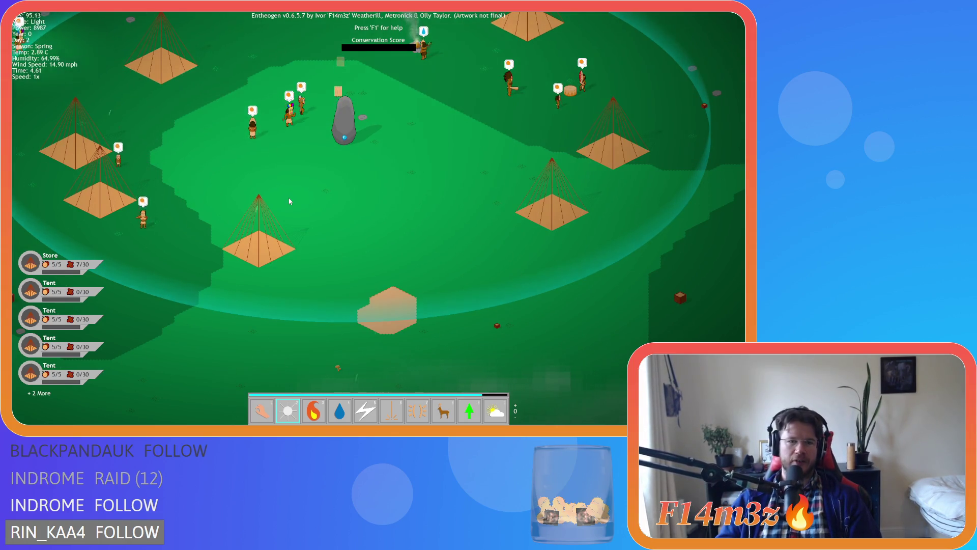
pyautogui.press('w')
pyautogui.press('d')
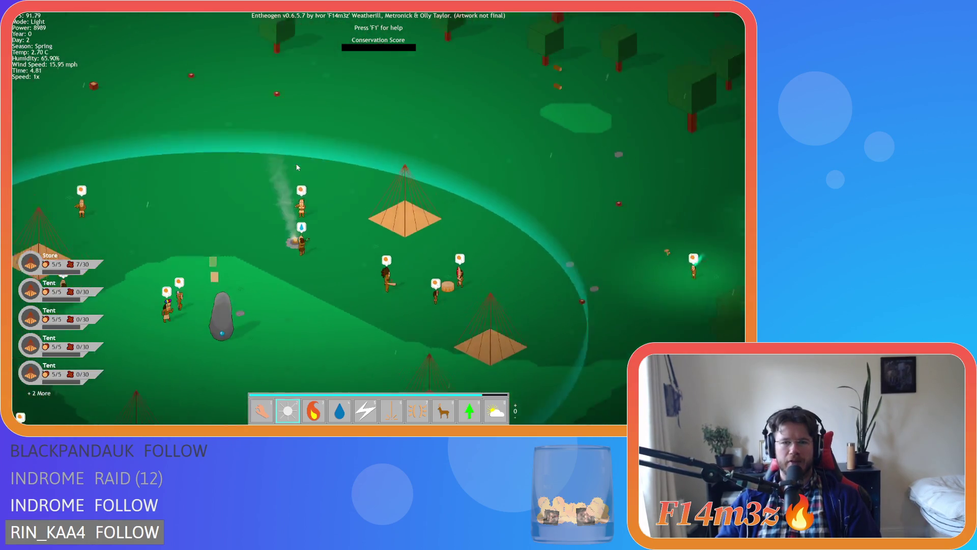
pyautogui.scroll(-5, 298, 167)
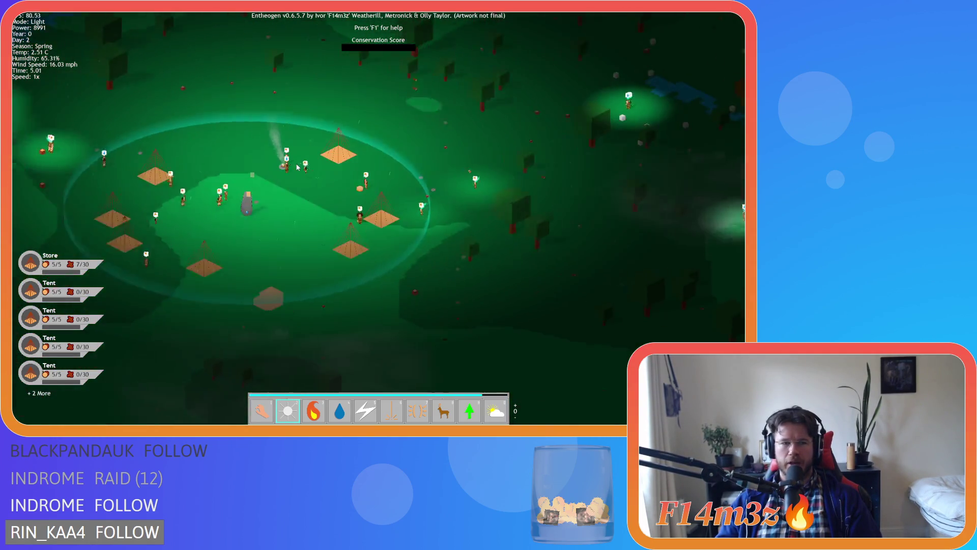
pyautogui.press('a')
pyautogui.press('d')
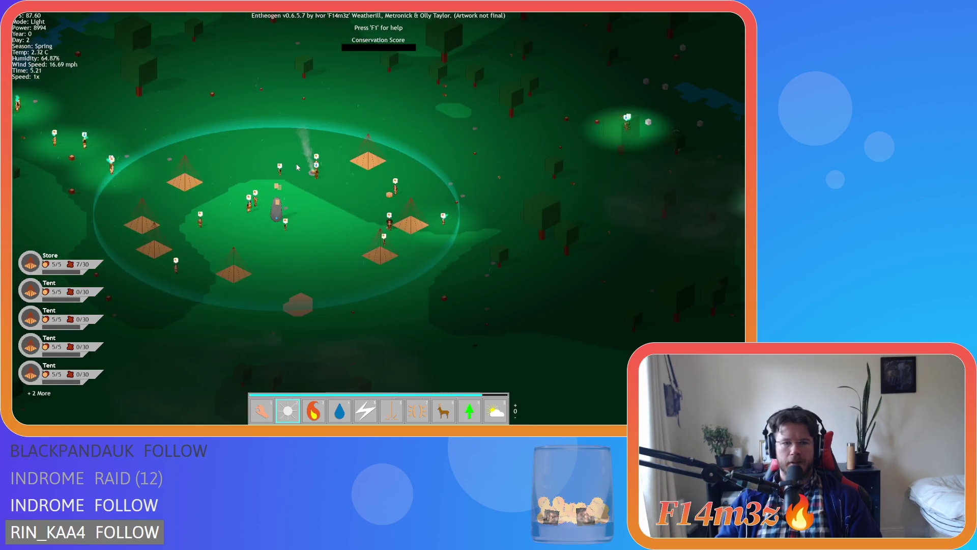
pyautogui.press('w')
pyautogui.press('d')
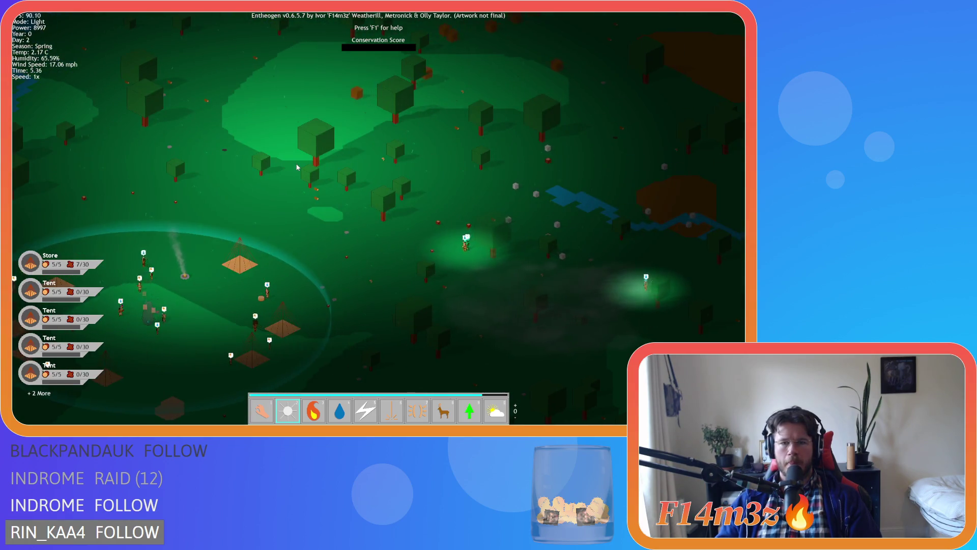
pyautogui.scroll(-5, 298, 168)
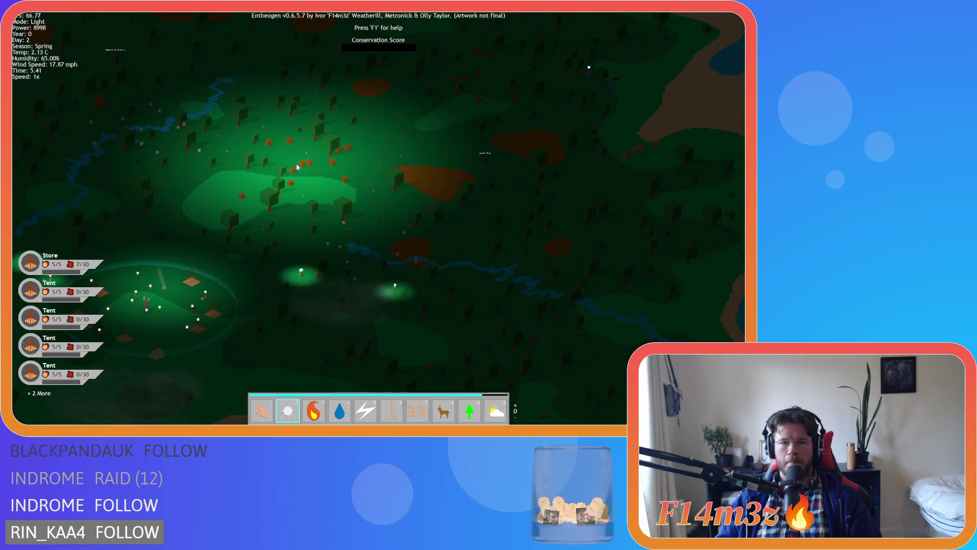
pyautogui.press('w')
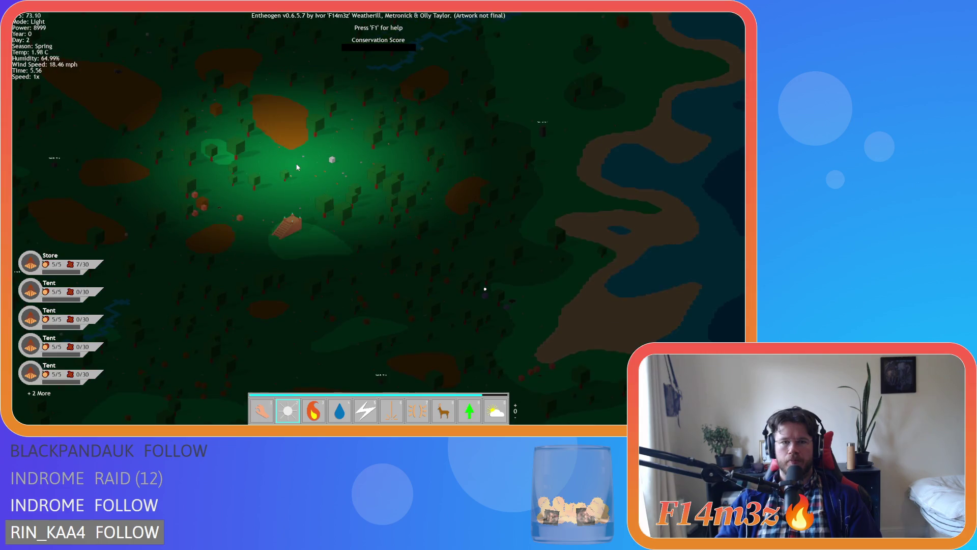
pyautogui.scroll(5, 298, 167)
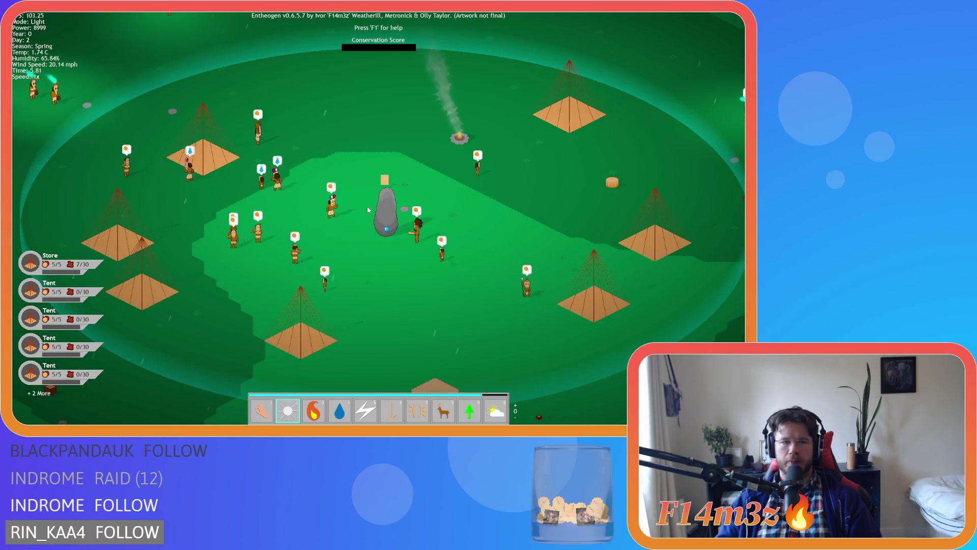
# Step: Settle the view on the followers around the standing stone and open the tribe inventory
pyautogui.press('s')
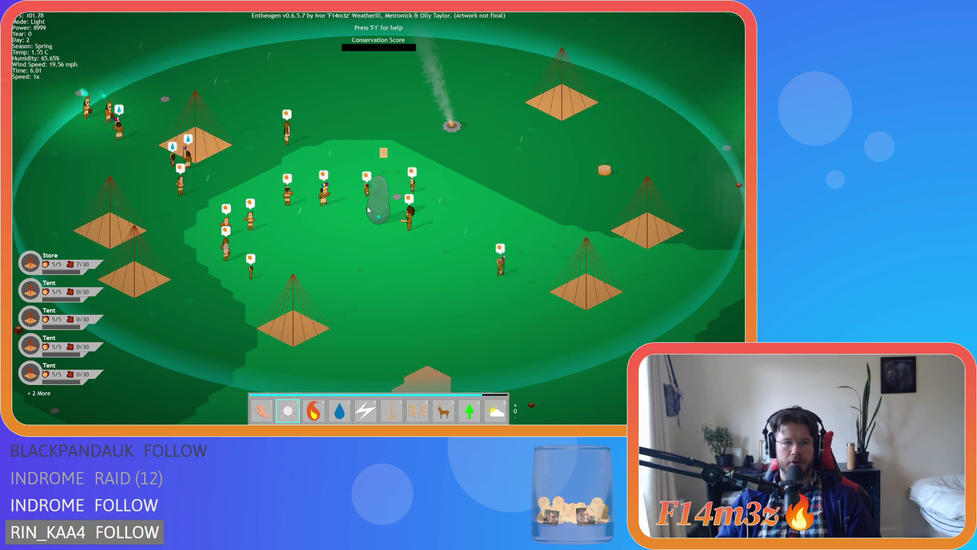
pyautogui.press('w')
pyautogui.press('d')
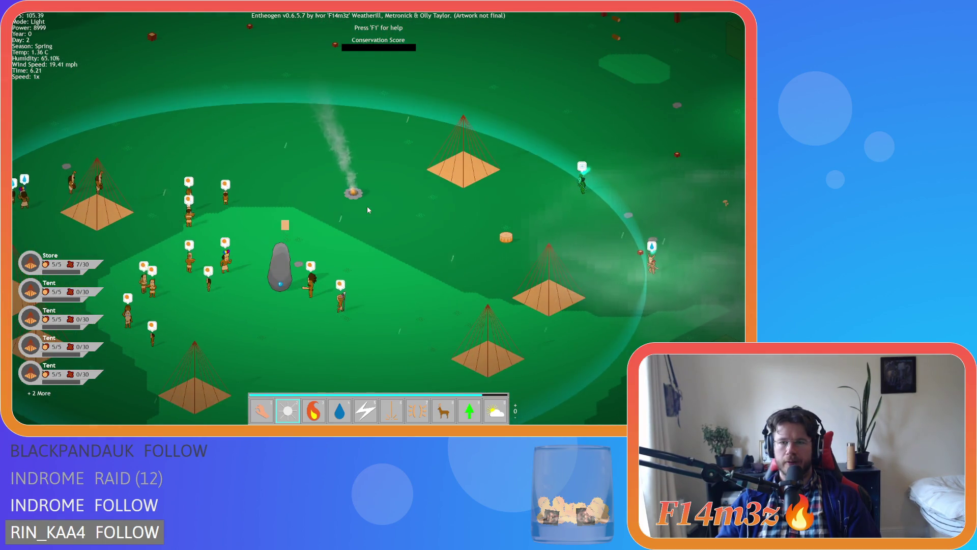
pyautogui.scroll(-5, 368, 209)
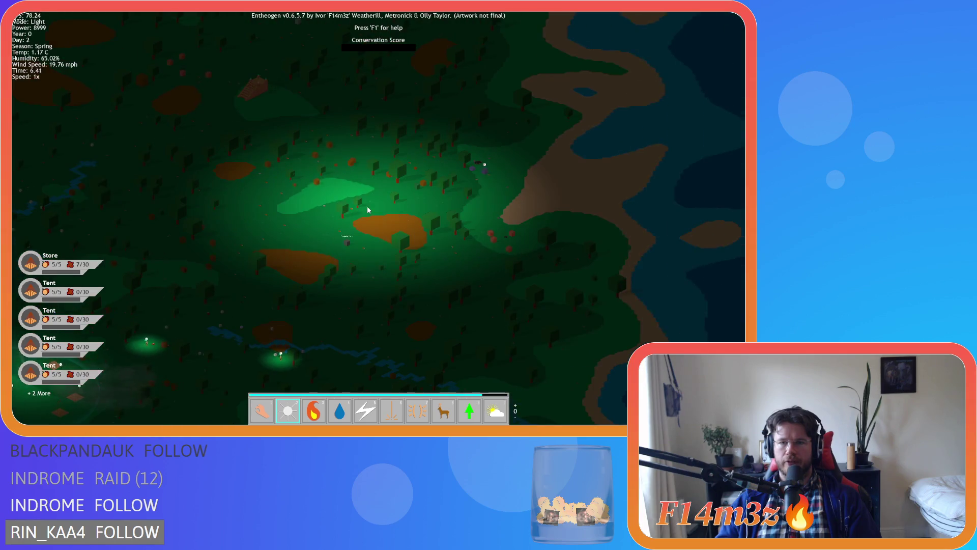
pyautogui.scroll(5, 296, 218)
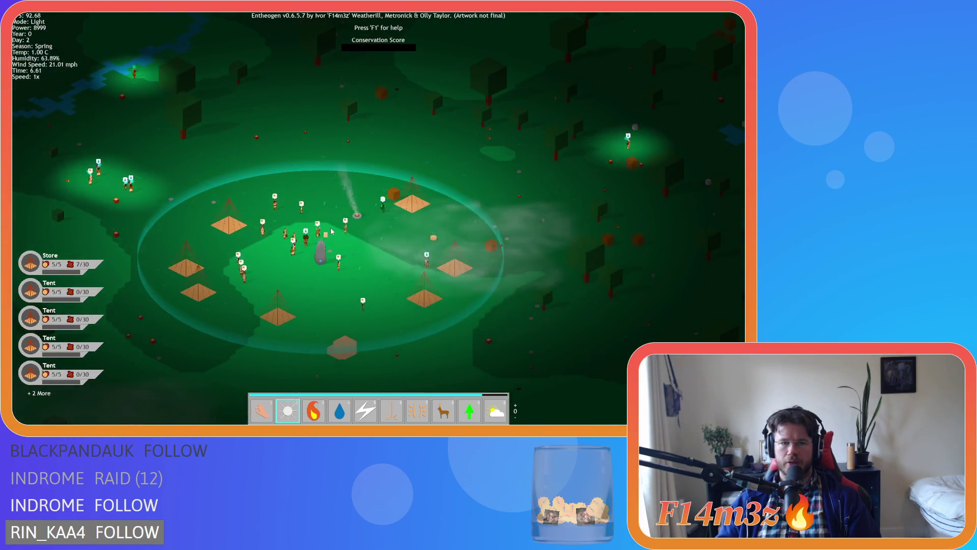
pyautogui.scroll(3, 331, 227)
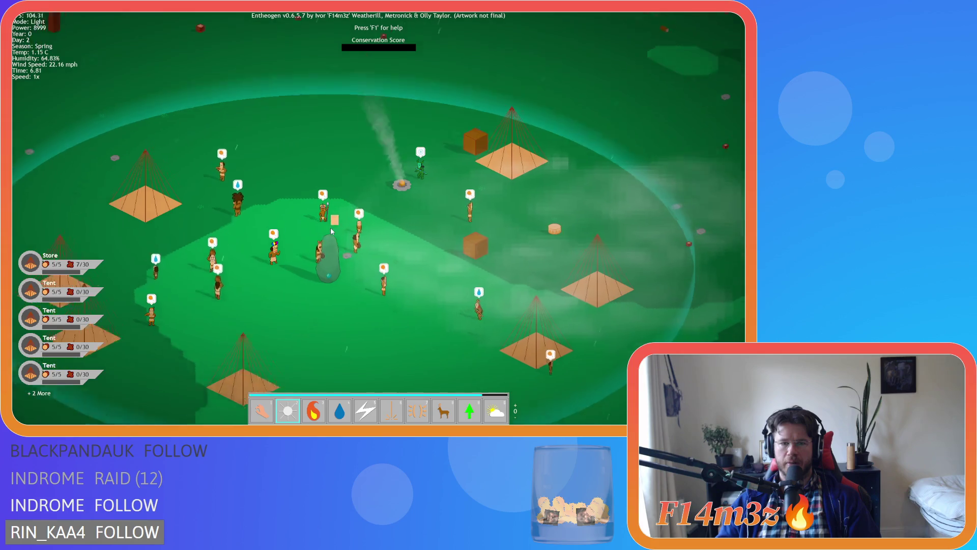
pyautogui.press('a')
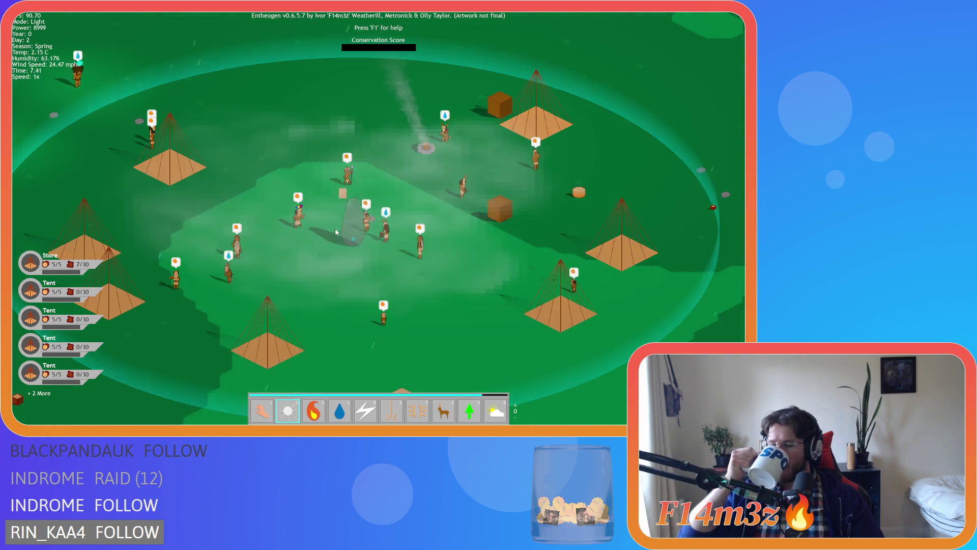
pyautogui.press('i')
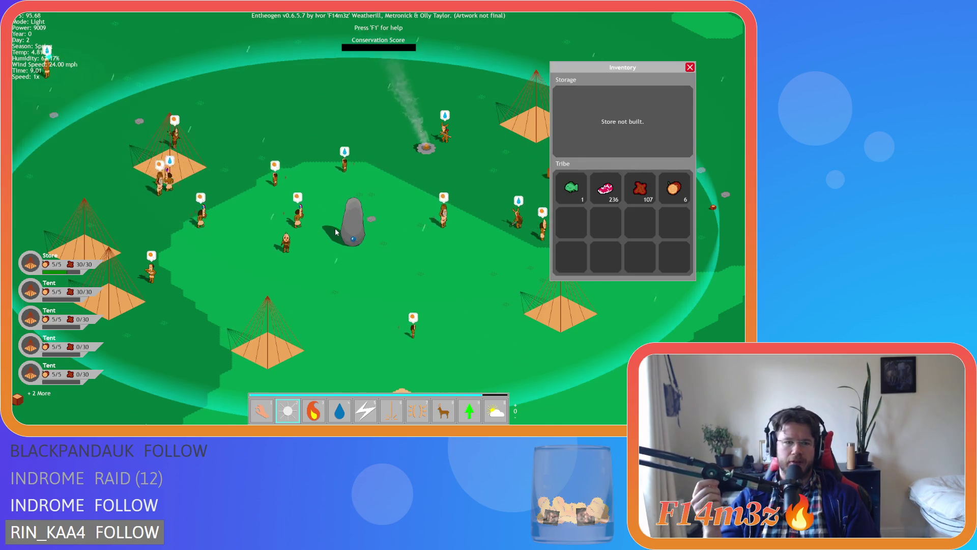
# Step: Close the inventory, pan north over the forest, then jump back to the village circle
pyautogui.press('d')
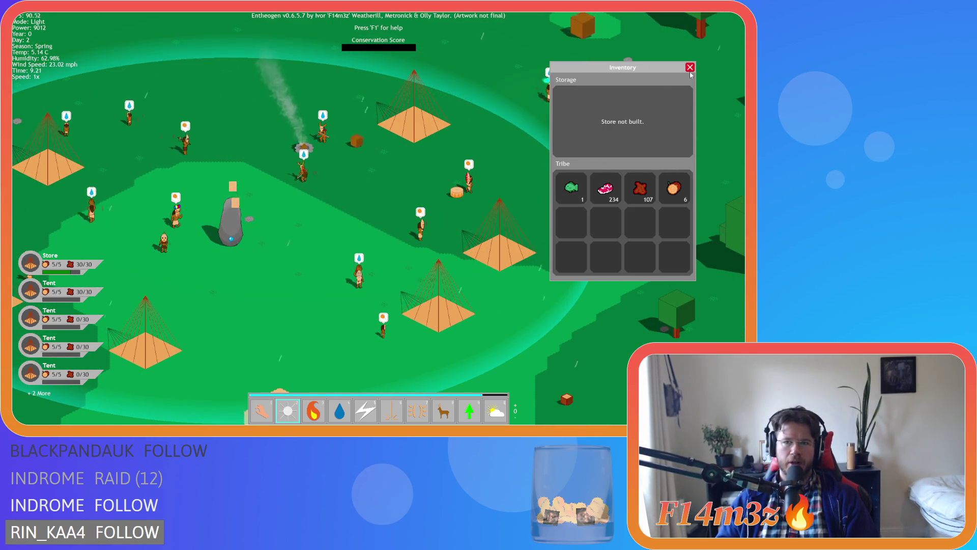
pyautogui.click(690, 68)
pyautogui.scroll(-5, 566, 118)
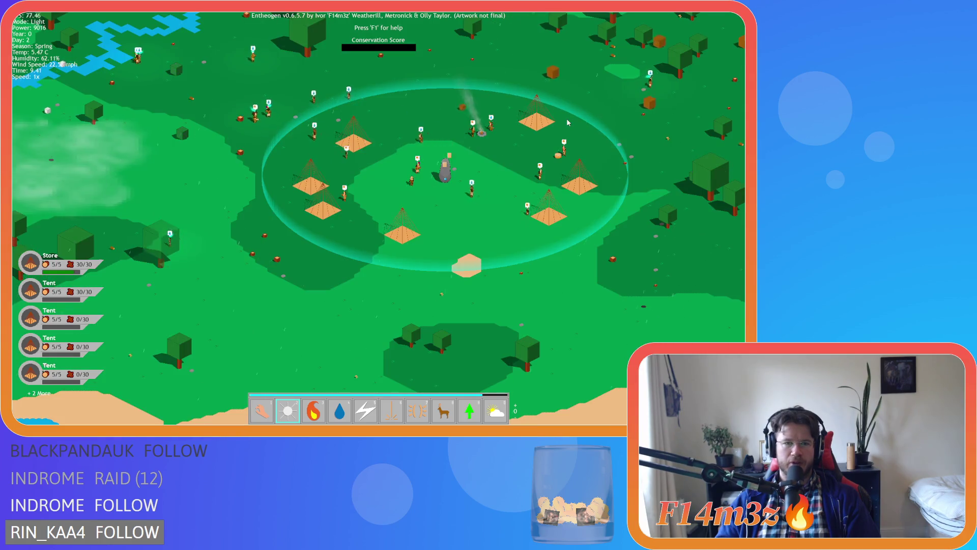
pyautogui.scroll(-5, 568, 122)
pyautogui.scroll(4, 552, 123)
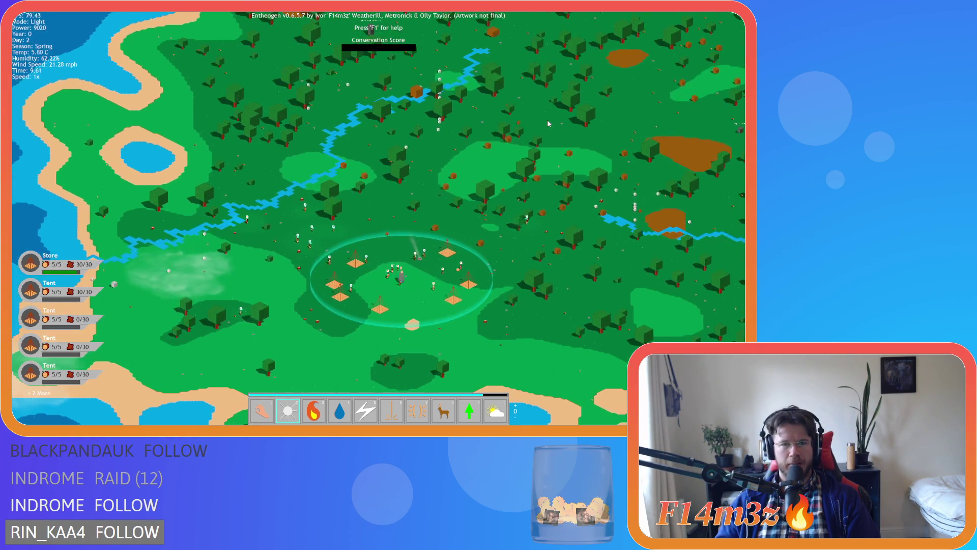
pyautogui.press('s')
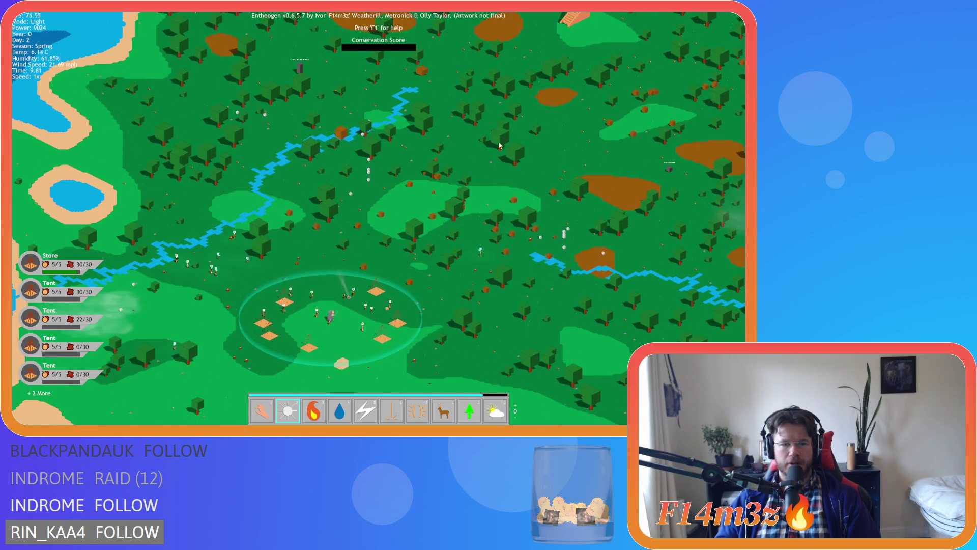
pyautogui.press('w')
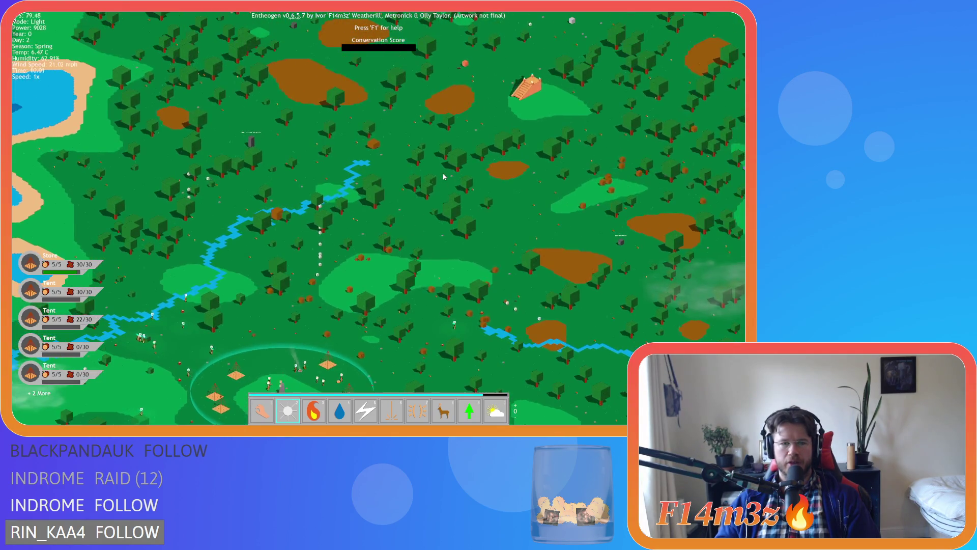
pyautogui.press('w')
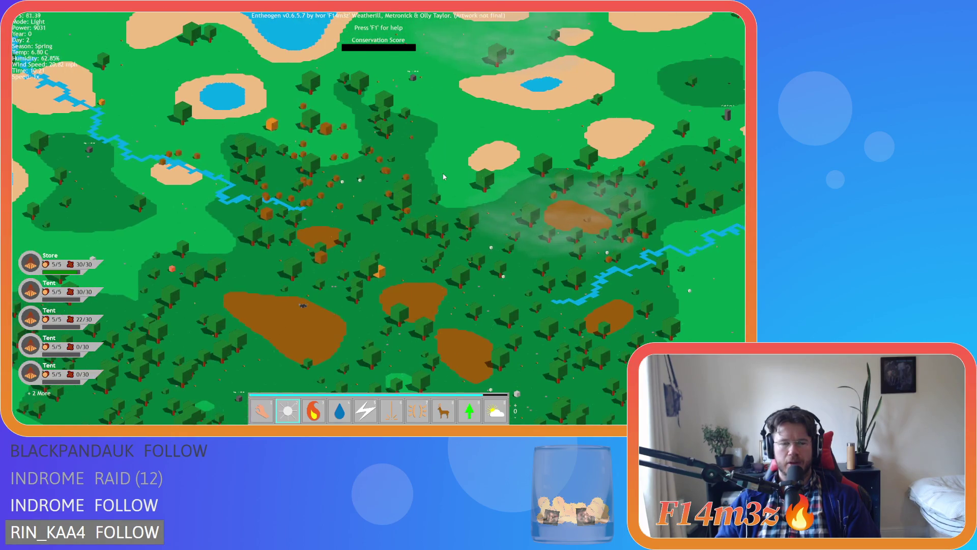
pyautogui.press('space')
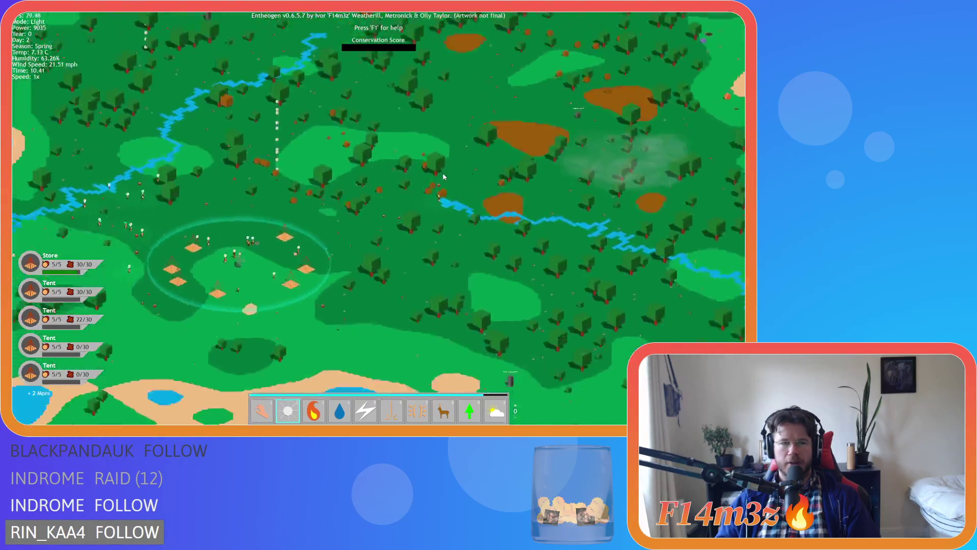
# Step: Zoom in close, look east toward the coast, then pan south to a tent
pyautogui.scroll(3, 444, 176)
pyautogui.scroll(-5, 444, 177)
pyautogui.scroll(2, 444, 177)
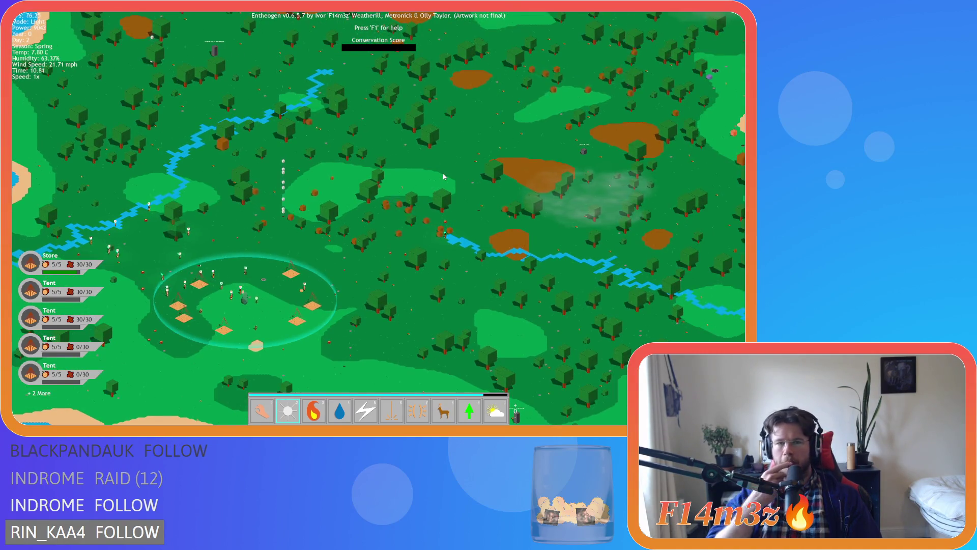
pyautogui.press('d')
pyautogui.press('a')
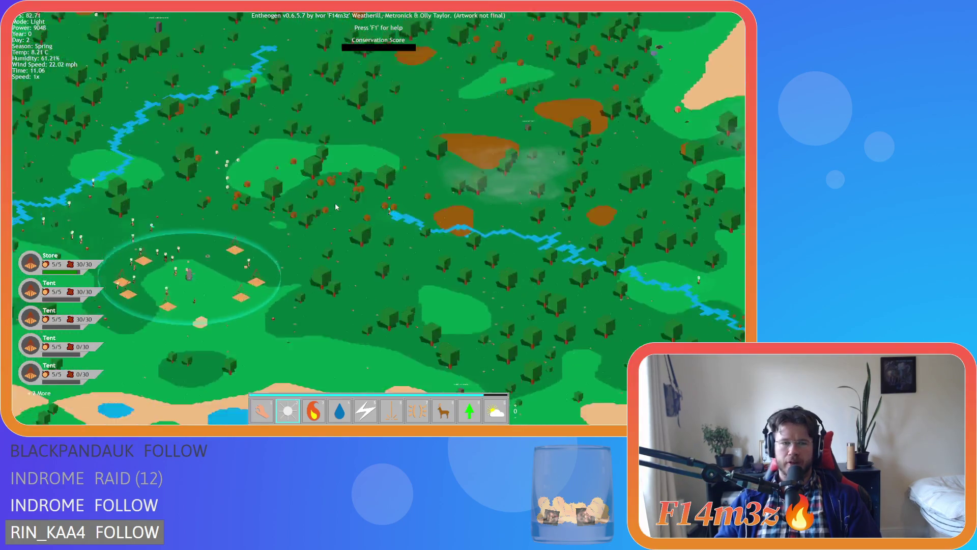
pyautogui.scroll(5, 336, 207)
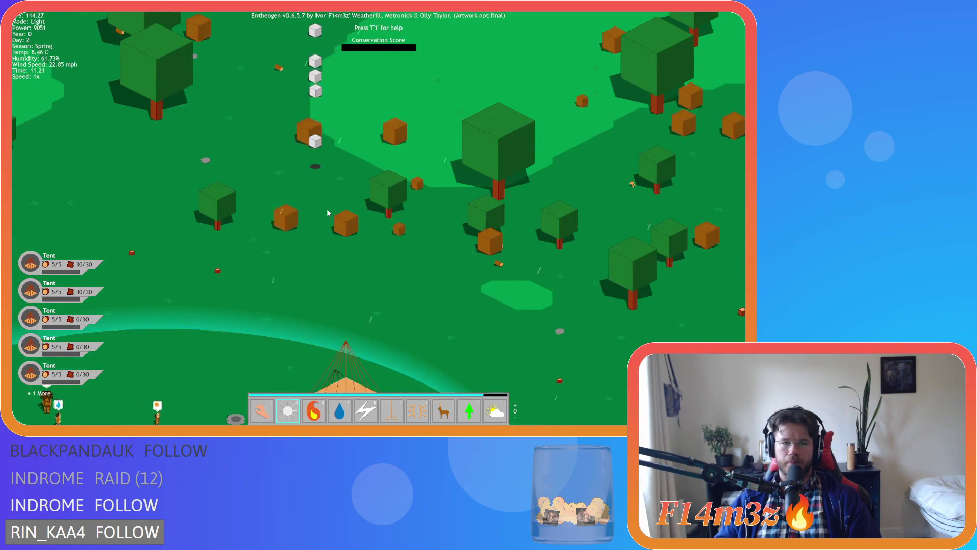
pyautogui.press('s')
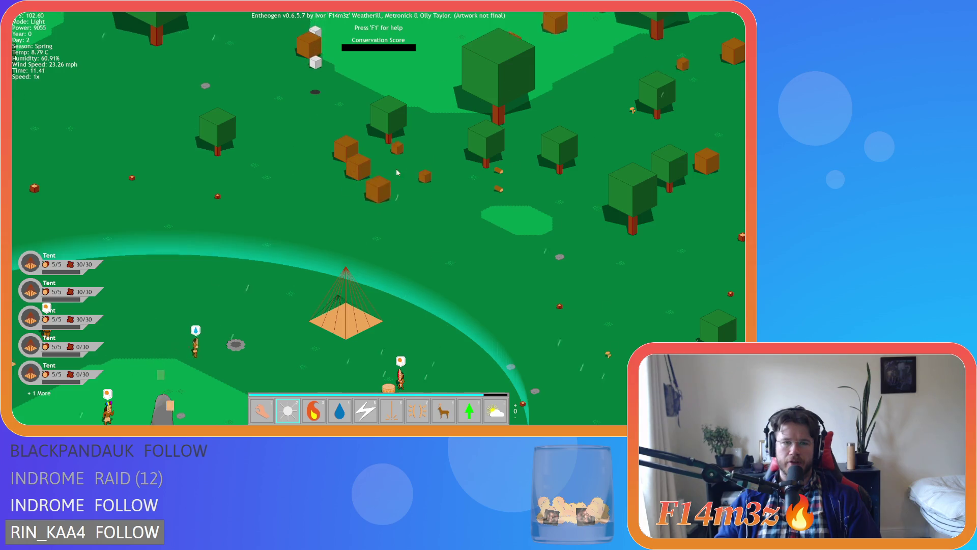
pyautogui.scroll(-5, 402, 222)
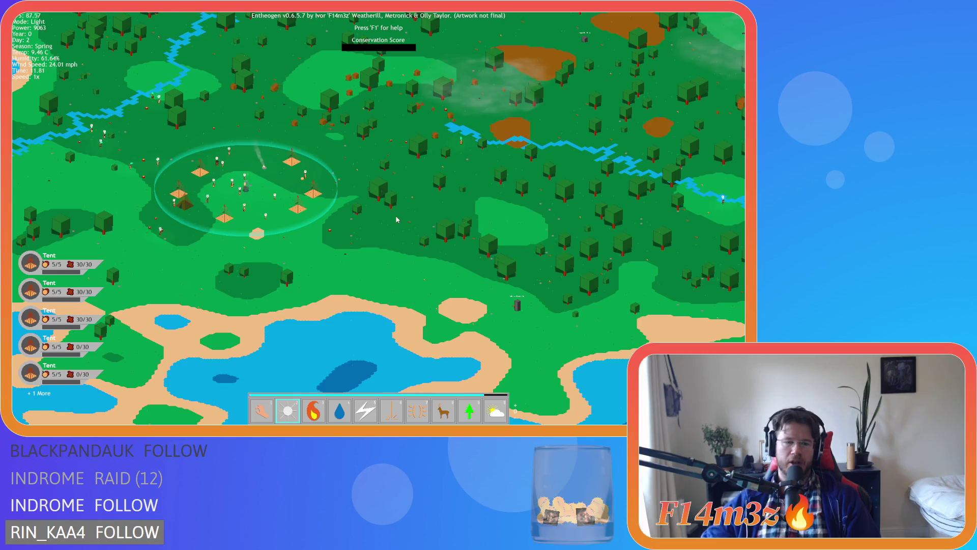
# Step: Pan north-west around the village, then south to the lake and around the ring
pyautogui.press('a')
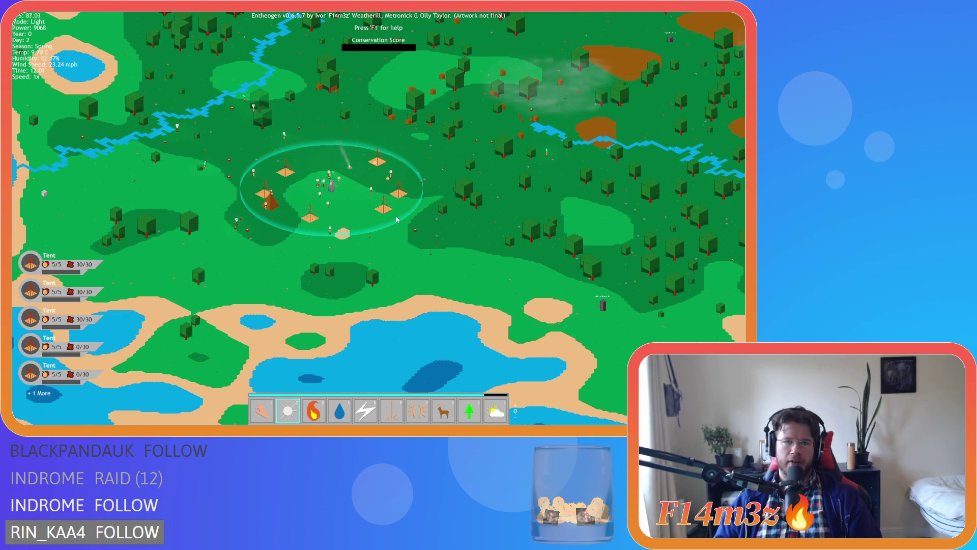
pyautogui.press('w')
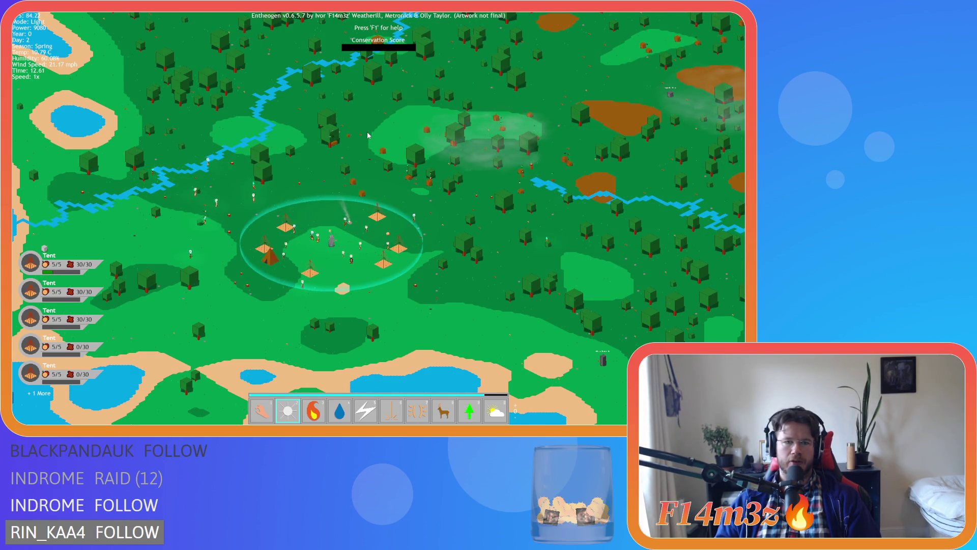
pyautogui.press('s')
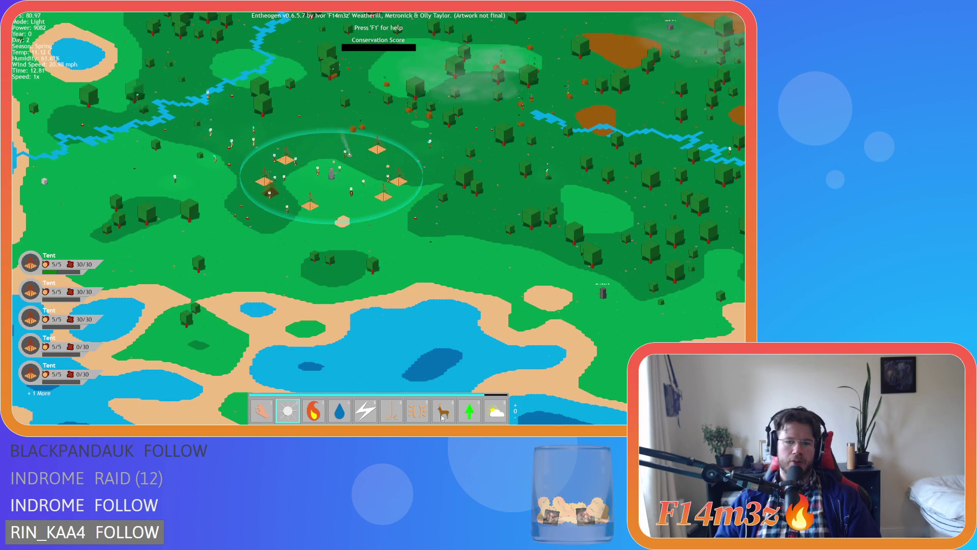
pyautogui.scroll(3, 370, 205)
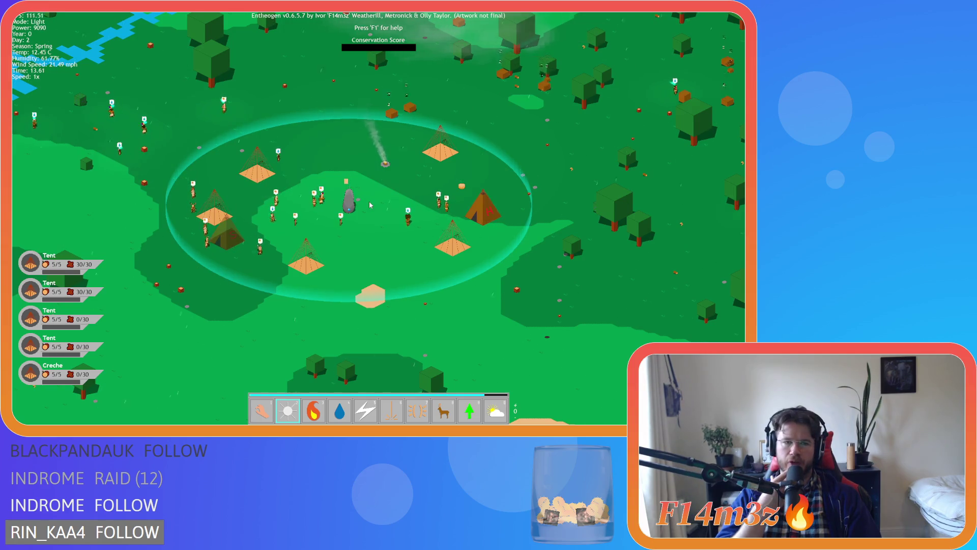
pyautogui.press('w')
pyautogui.press('d')
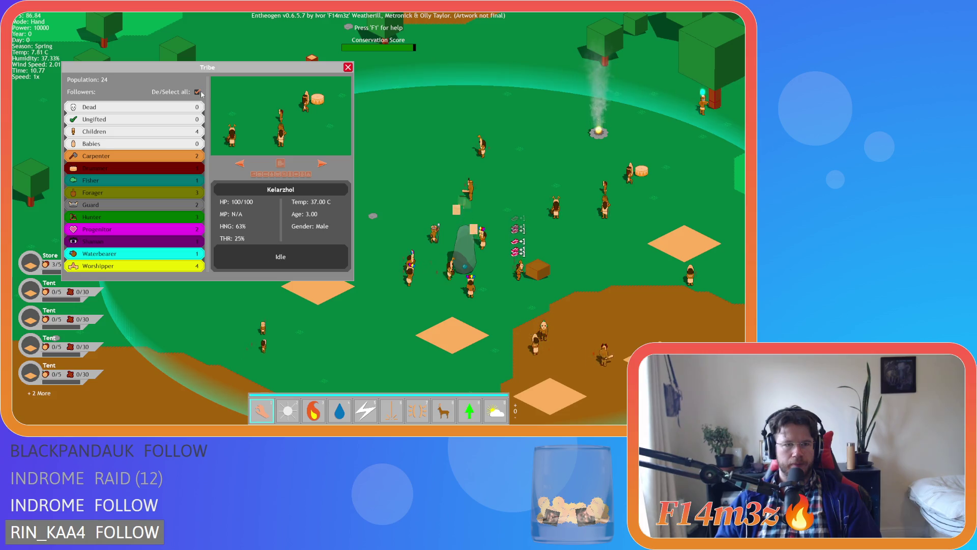
# Step: Page through followers, making one a Hunter and reassigning another from Forager to Guard
pyautogui.click(160, 179)
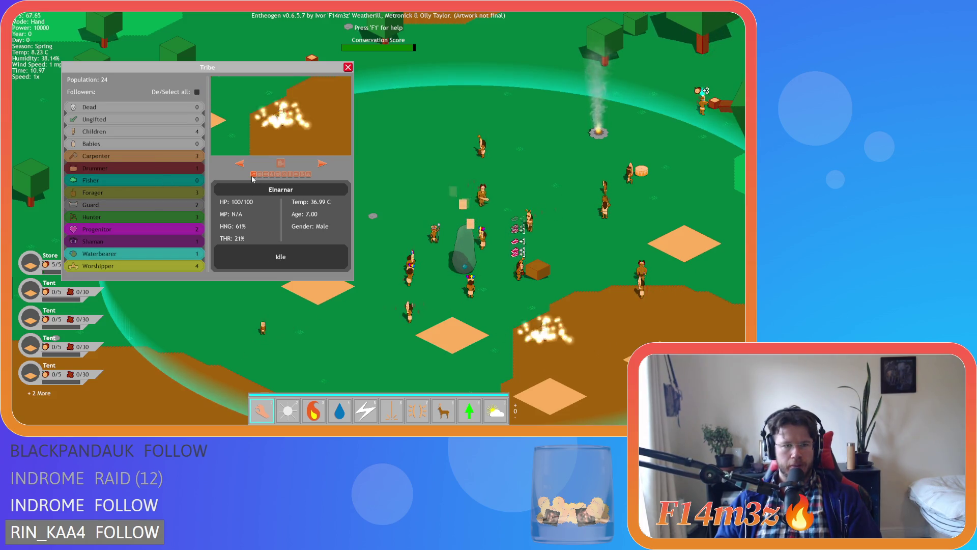
pyautogui.click(194, 196)
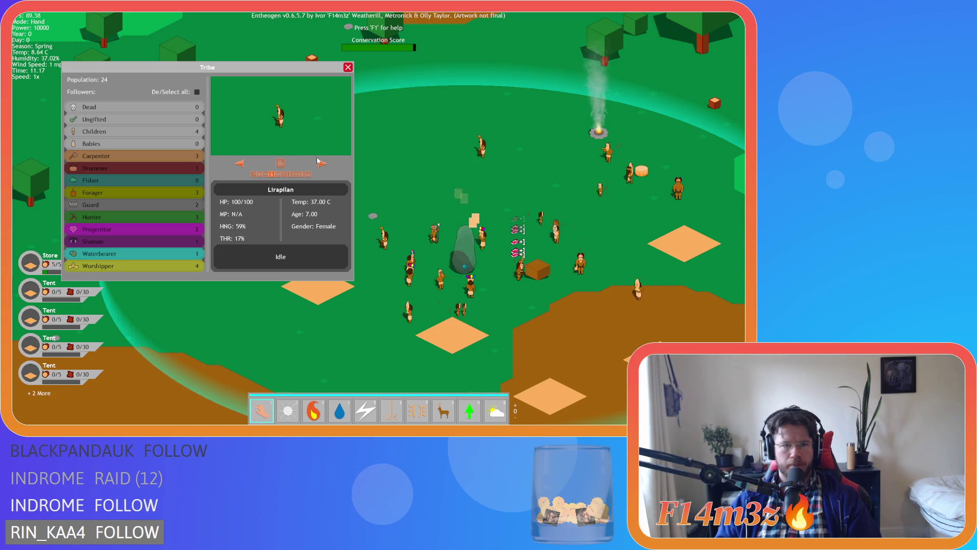
pyautogui.click(284, 174)
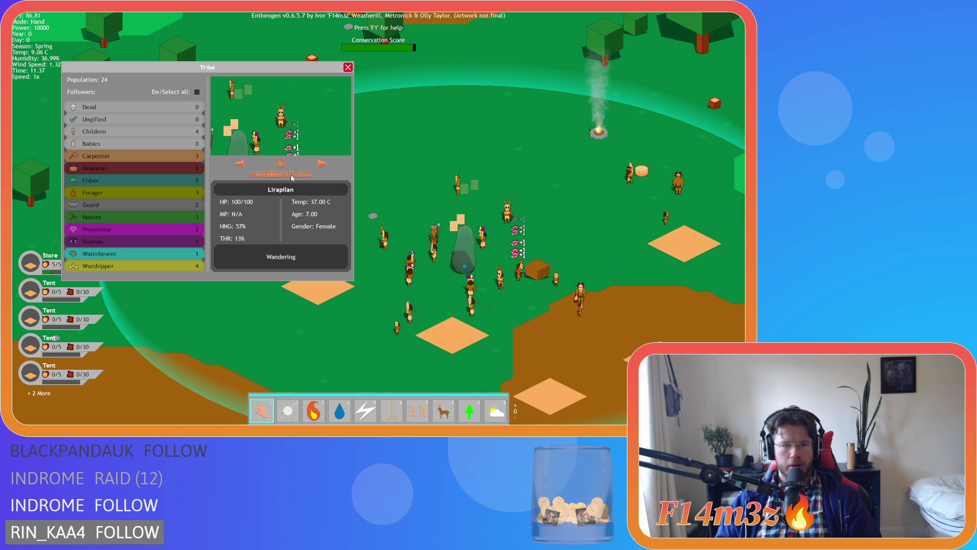
pyautogui.click(321, 164)
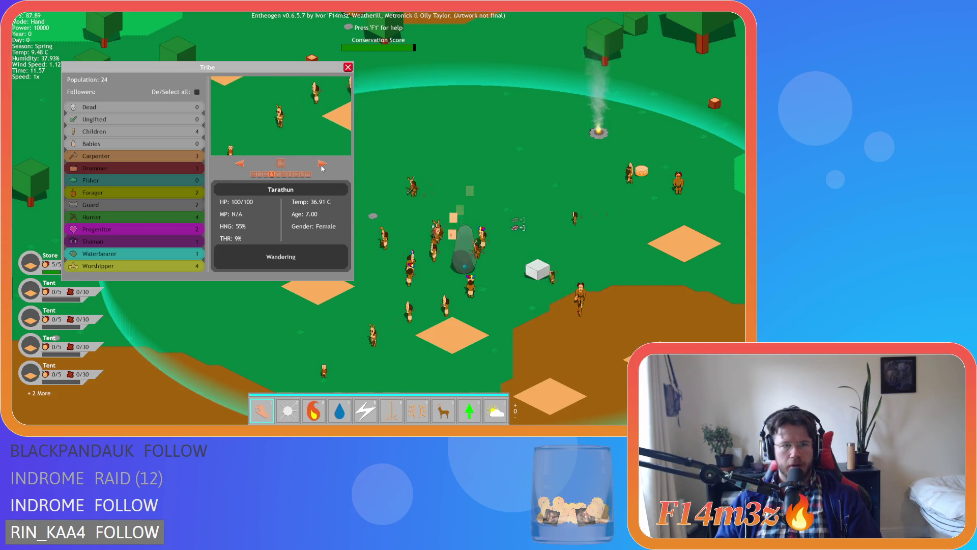
pyautogui.click(278, 174)
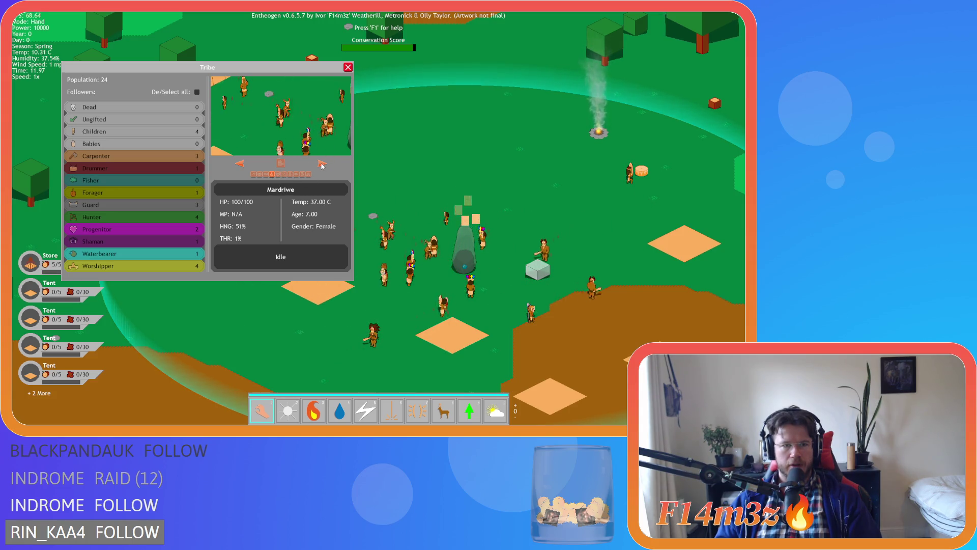
# Step: Toggle the follower category filters: all, none, only Worshippers, then Progenitors on and off
pyautogui.scroll(-5, 370, 204)
pyautogui.scroll(3, 370, 204)
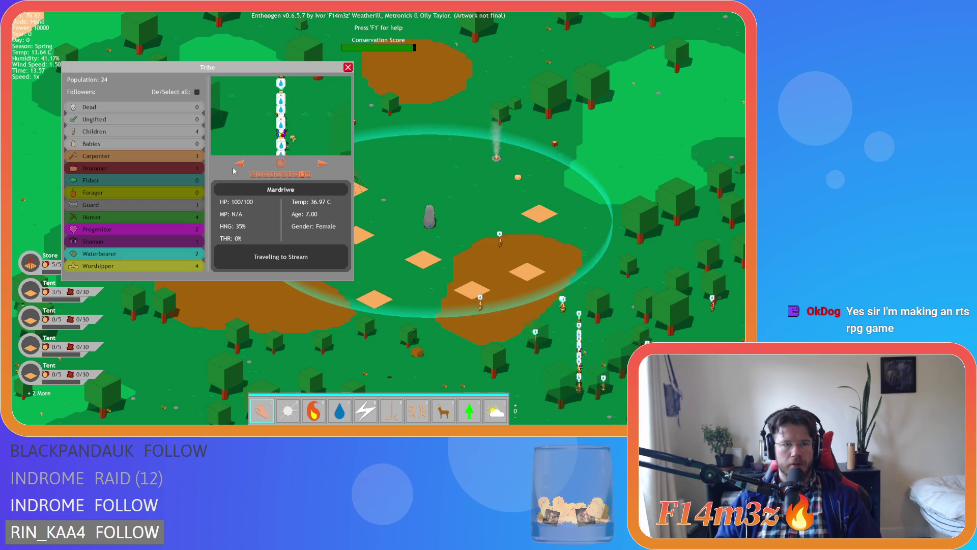
pyautogui.press('s')
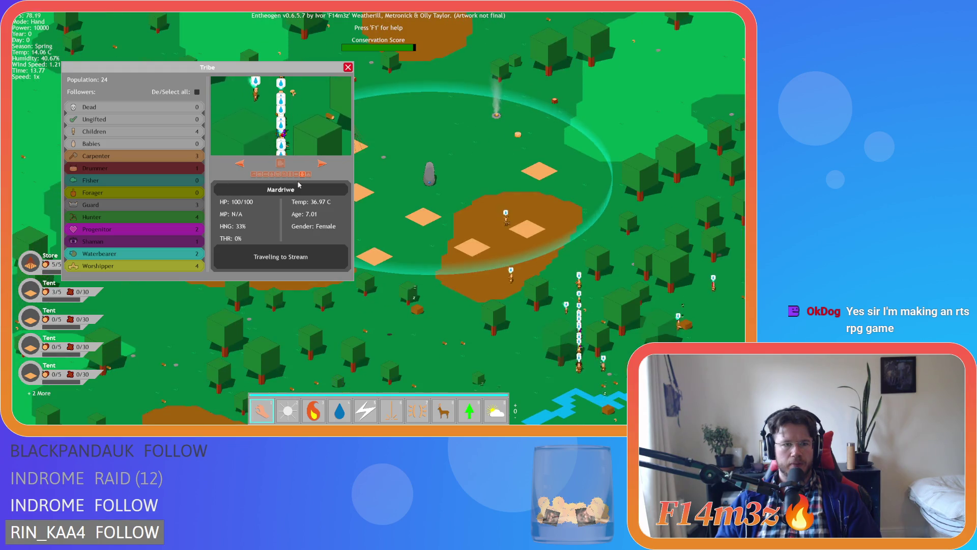
pyautogui.click(198, 93)
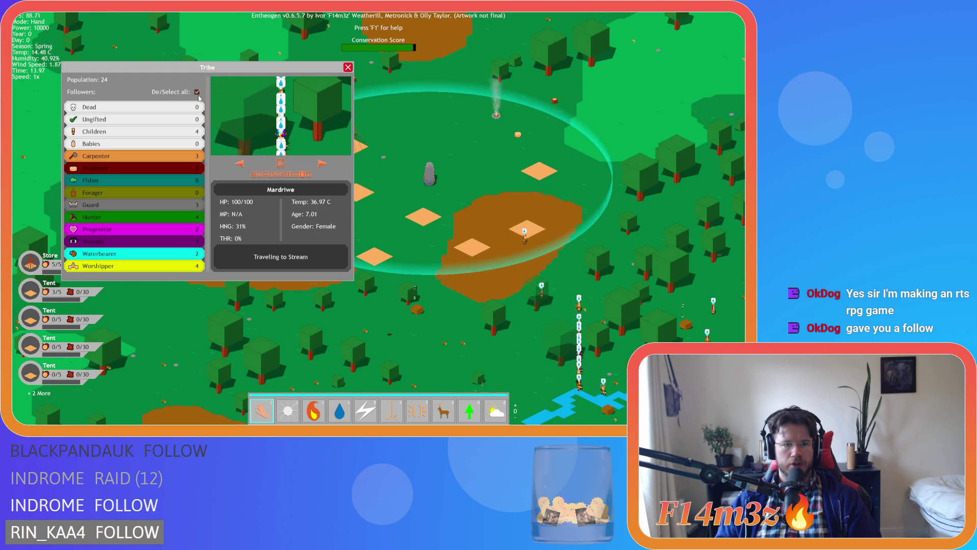
pyautogui.click(198, 92)
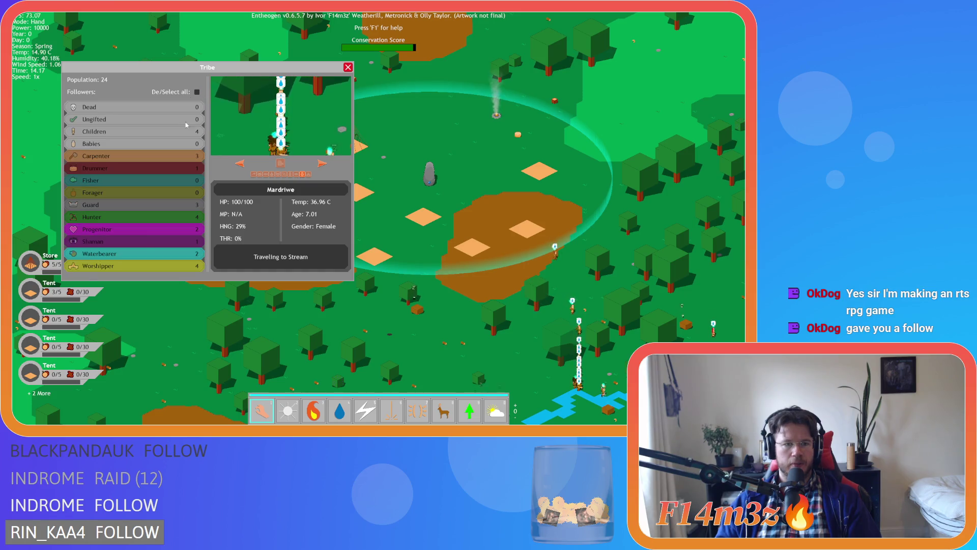
pyautogui.click(135, 270)
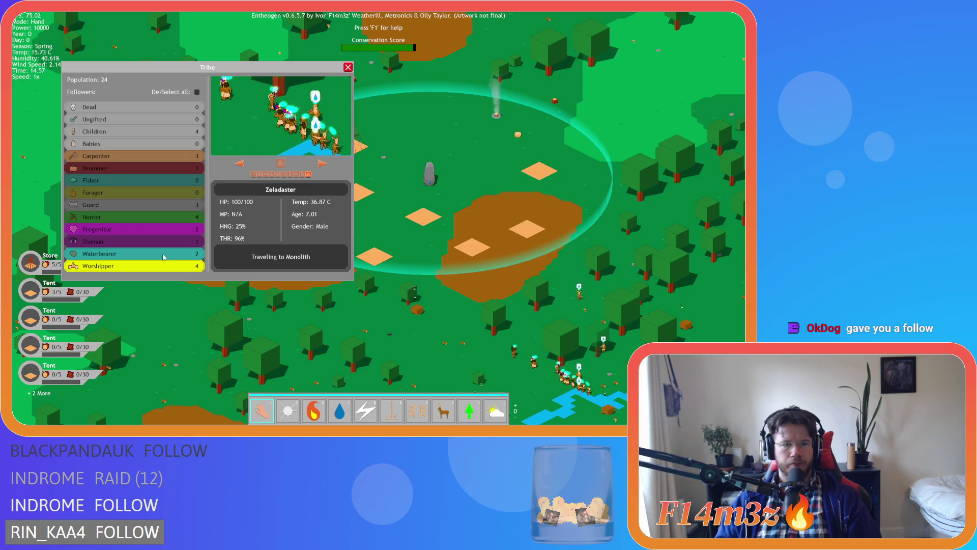
pyautogui.click(182, 227)
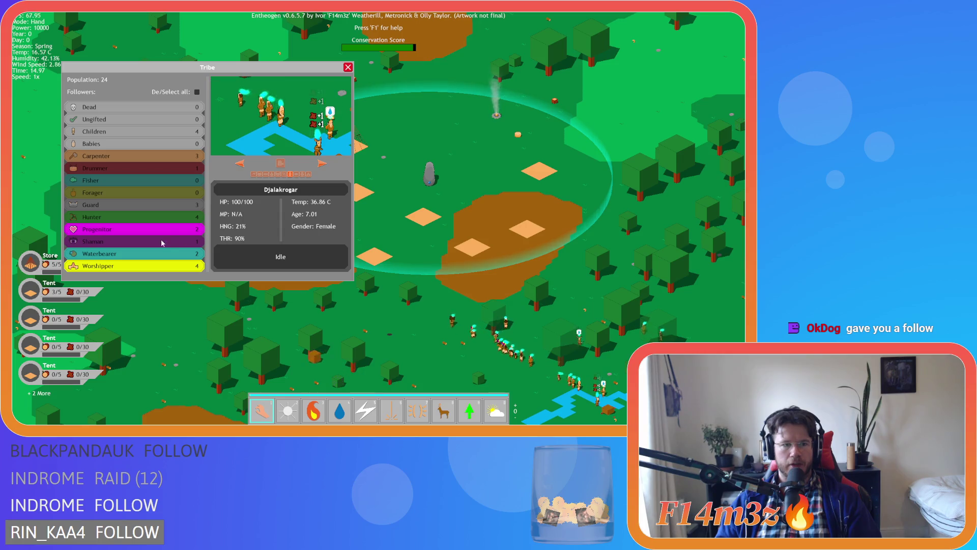
pyautogui.click(162, 229)
# Step: Preview four more followers, then select all categories and close the Tribe panel
pyautogui.click(322, 164)
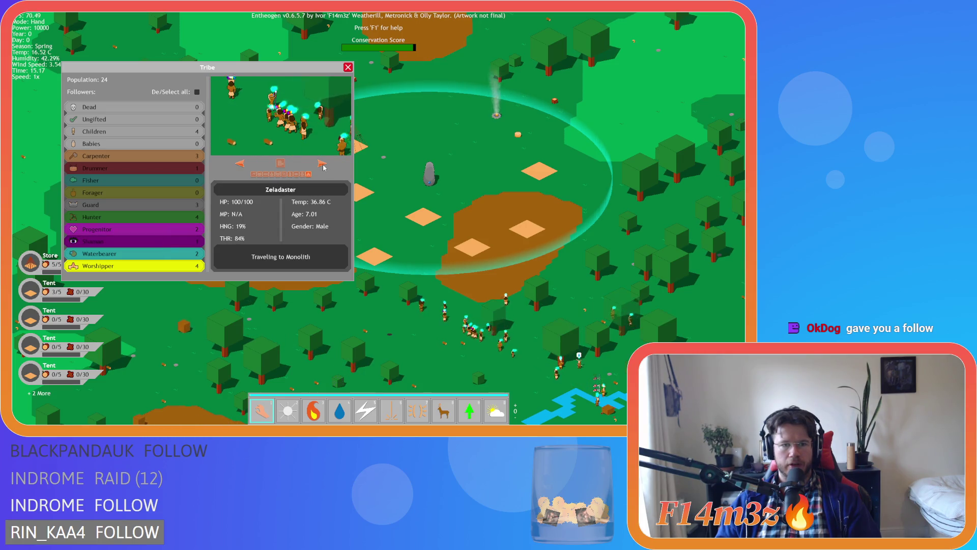
pyautogui.click(322, 165)
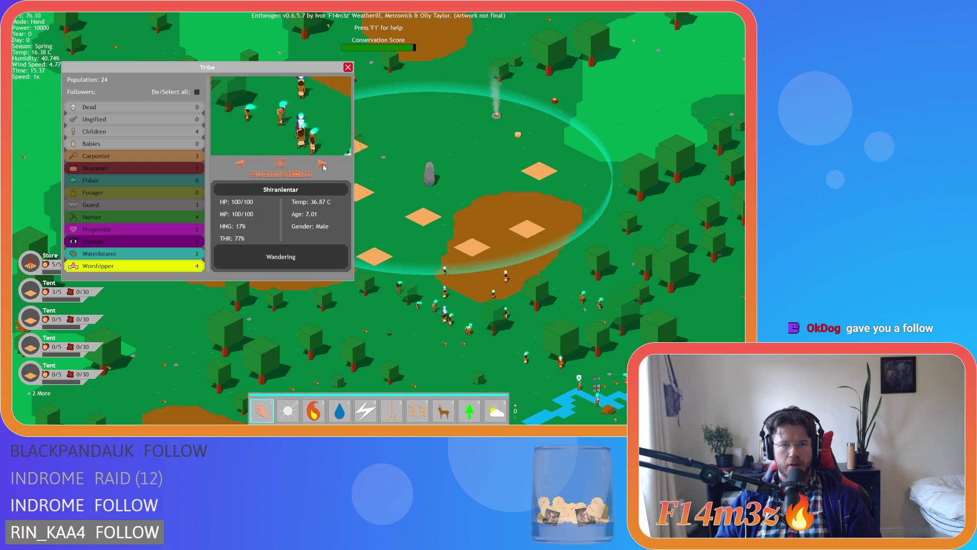
pyautogui.click(323, 164)
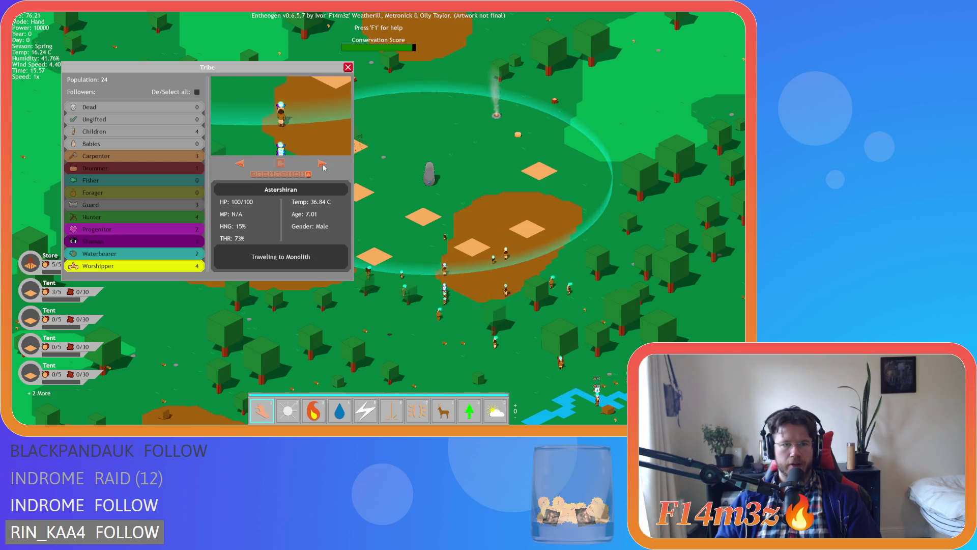
pyautogui.click(323, 164)
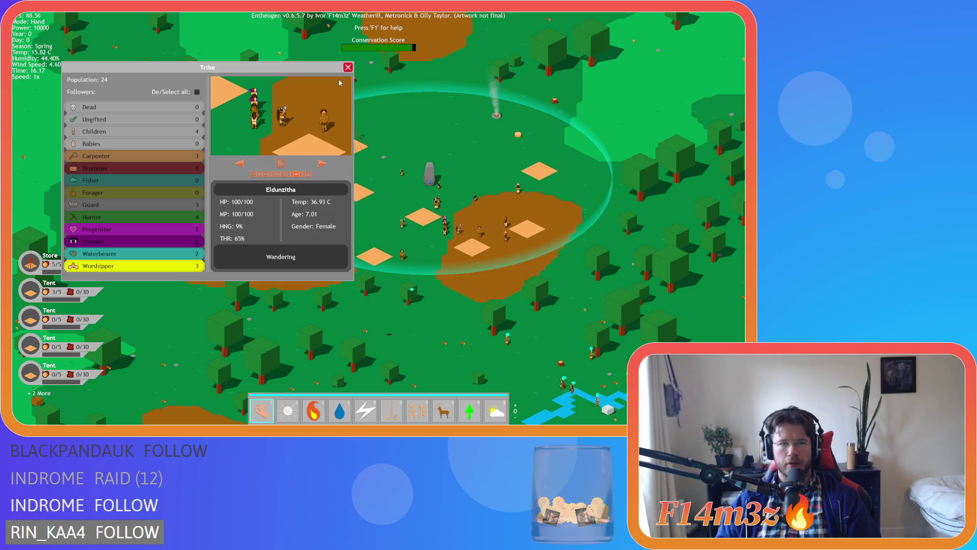
pyautogui.click(196, 92)
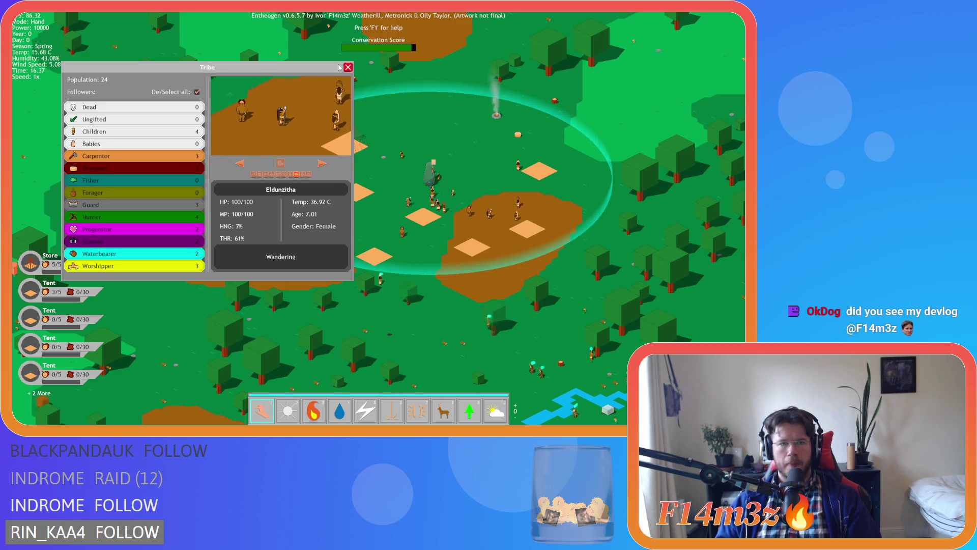
pyautogui.click(348, 67)
# Step: Zoom in and out around the camp, ending zoomed out on the whole island map
pyautogui.scroll(5, 292, 175)
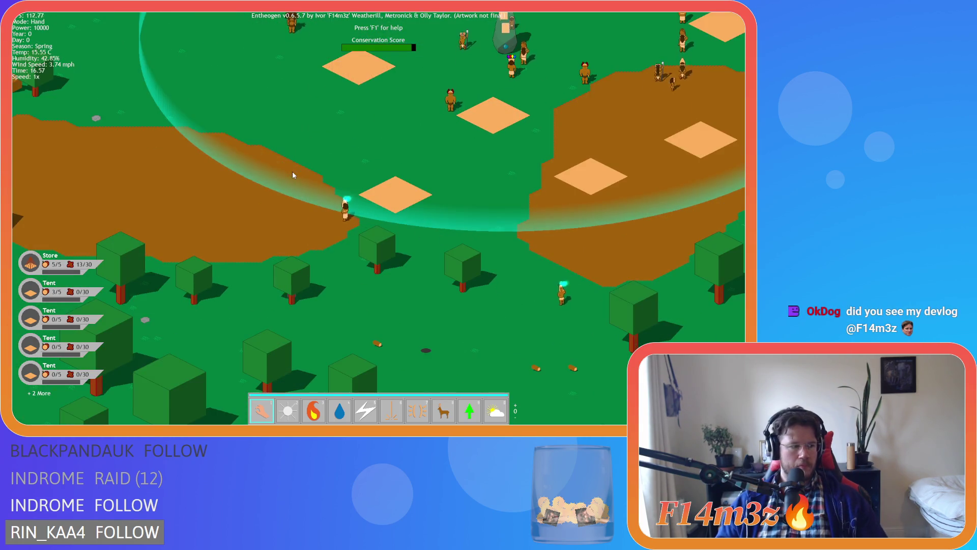
pyautogui.scroll(-10, 292, 171)
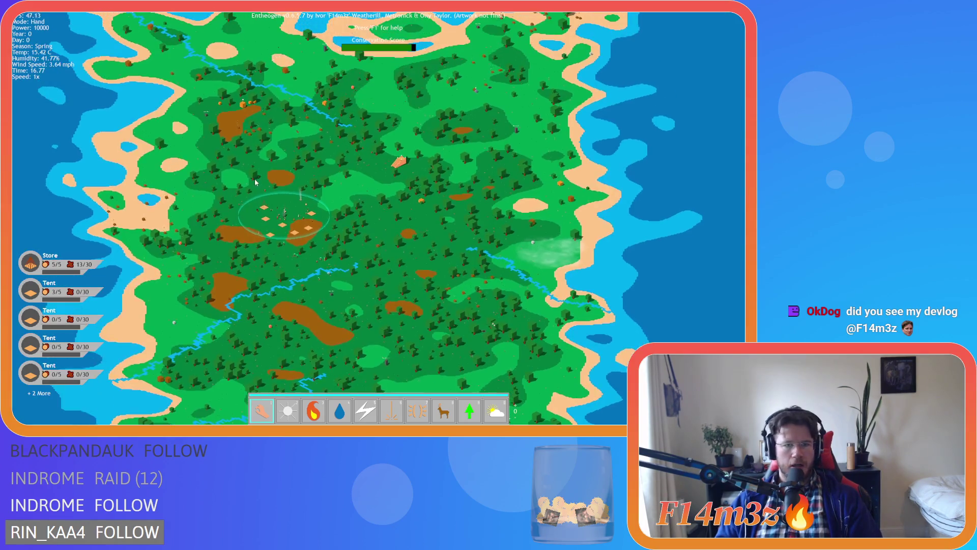
pyautogui.scroll(6, 256, 182)
pyautogui.scroll(3, 367, 152)
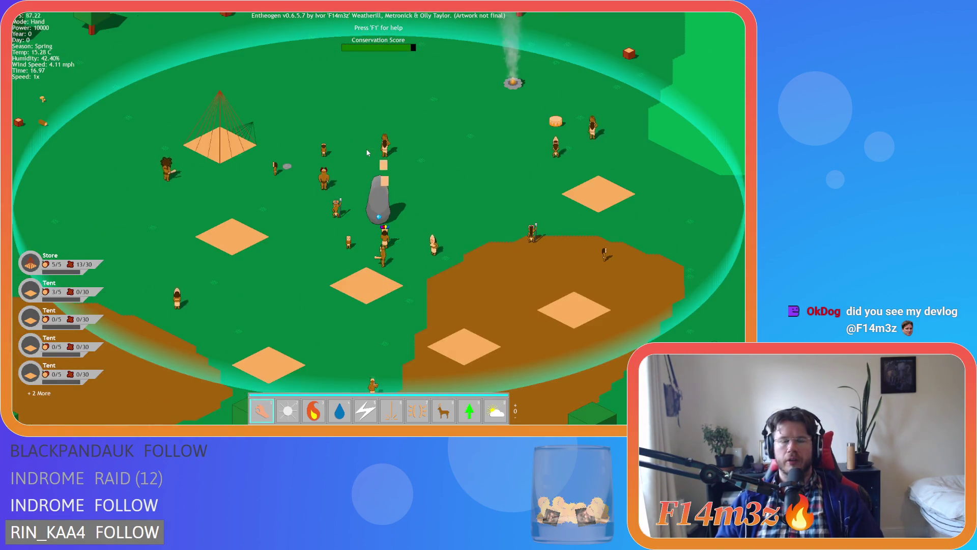
pyautogui.scroll(-8, 367, 152)
pyautogui.scroll(8, 367, 152)
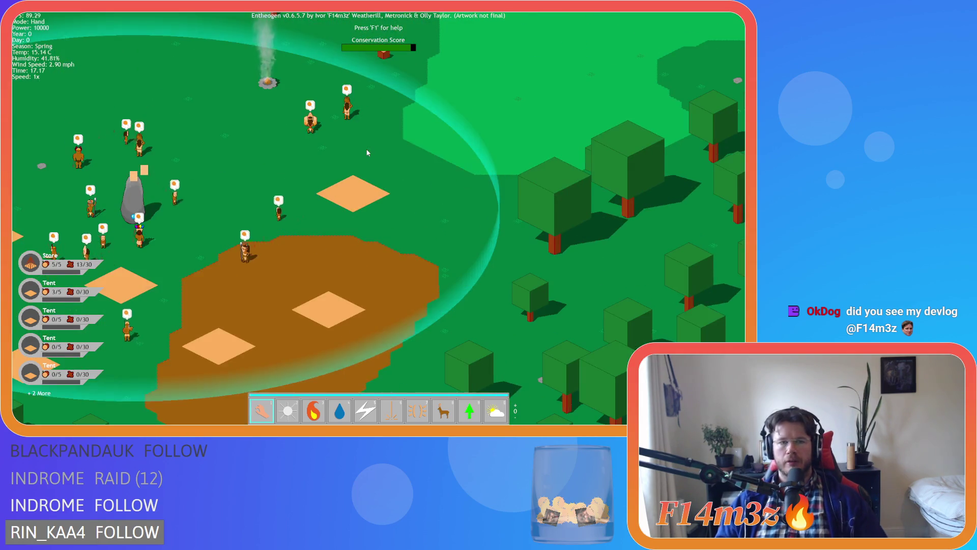
pyautogui.scroll(-6, 367, 152)
pyautogui.scroll(5, 356, 174)
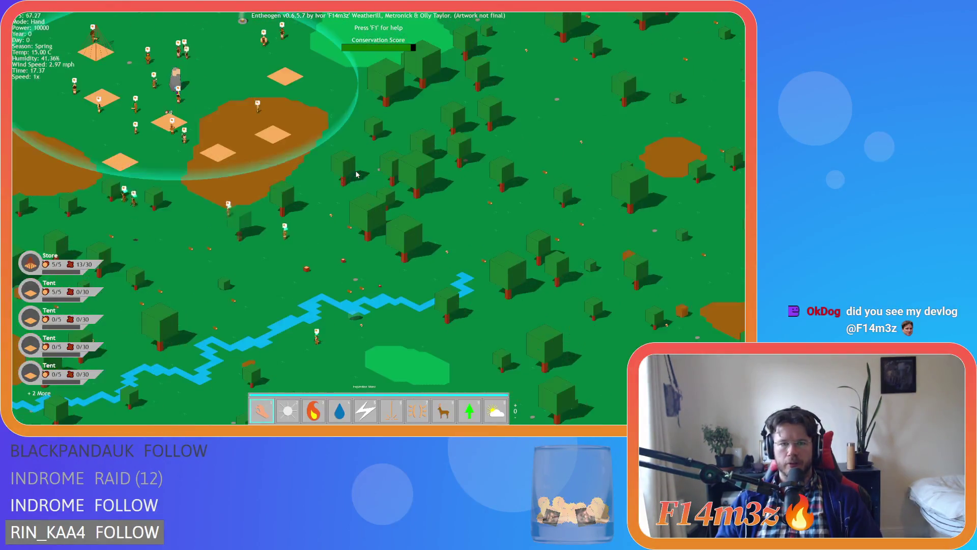
pyautogui.scroll(5, 328, 173)
pyautogui.scroll(-4, 328, 172)
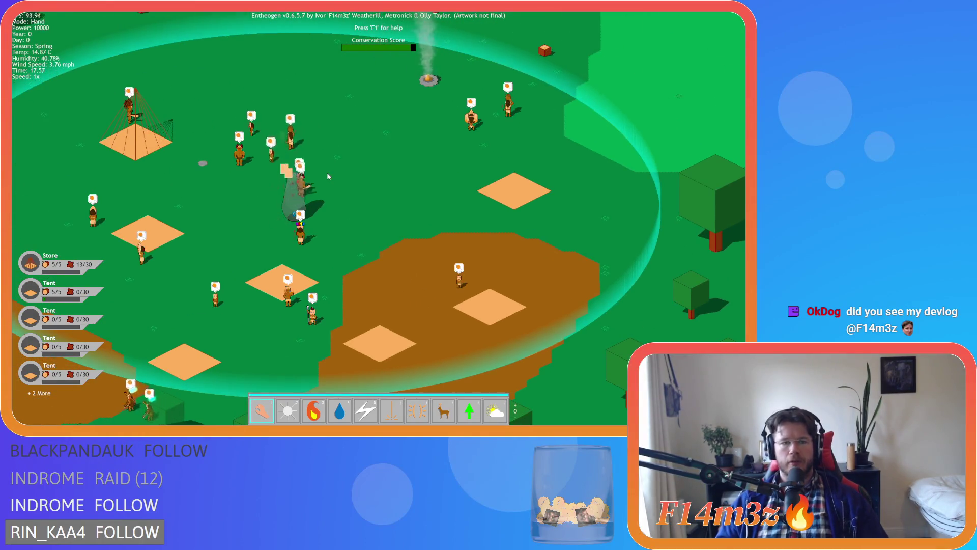
pyautogui.scroll(-3, 327, 176)
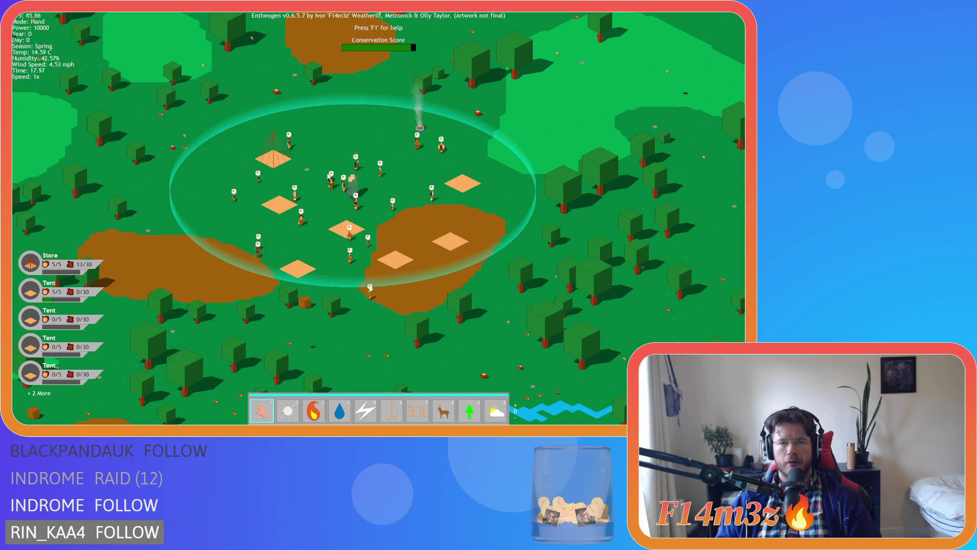
pyautogui.scroll(-5, 329, 177)
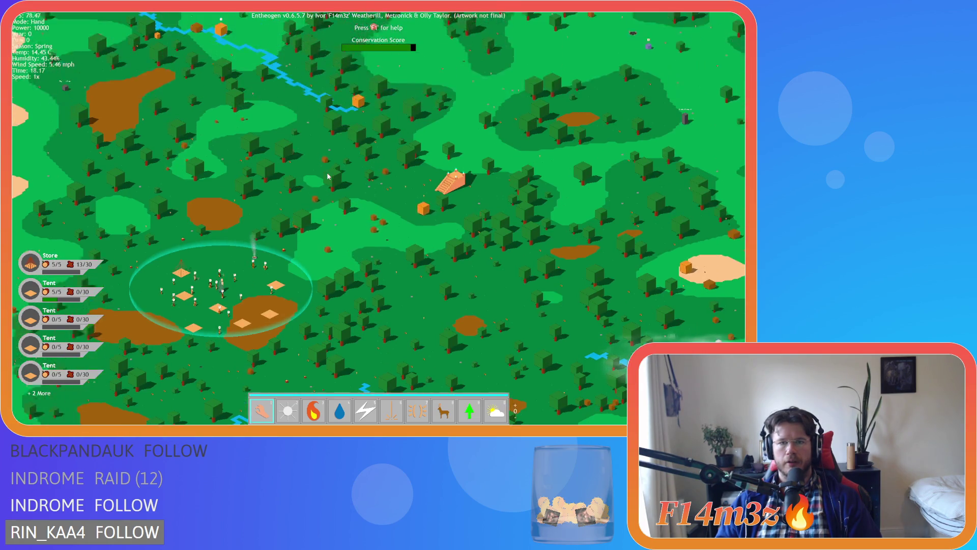
pyautogui.scroll(2, 328, 176)
pyautogui.scroll(-4, 327, 177)
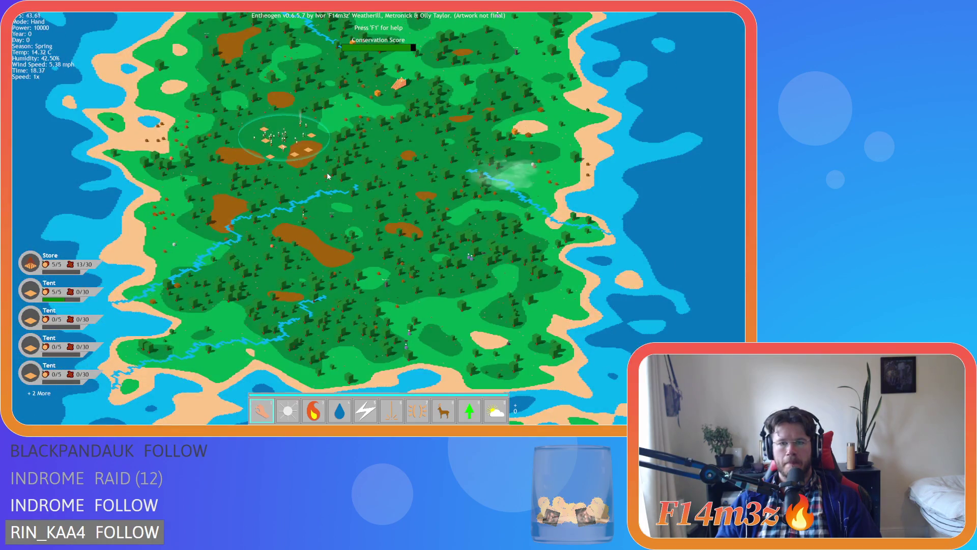
pyautogui.scroll(6, 327, 176)
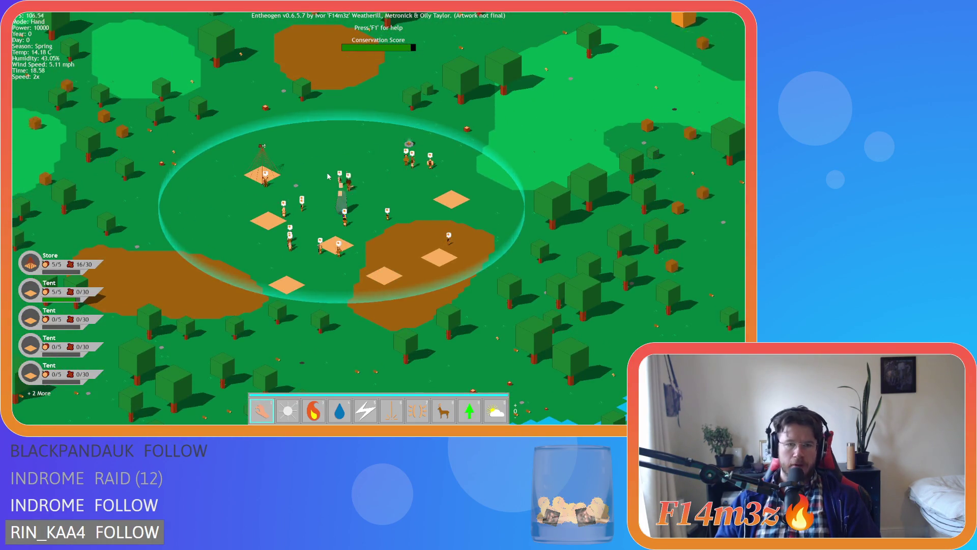
# Step: Briefly run the simulation at top speed, then carry the deer over to the Store
pyautogui.press('+')
pyautogui.press('+')
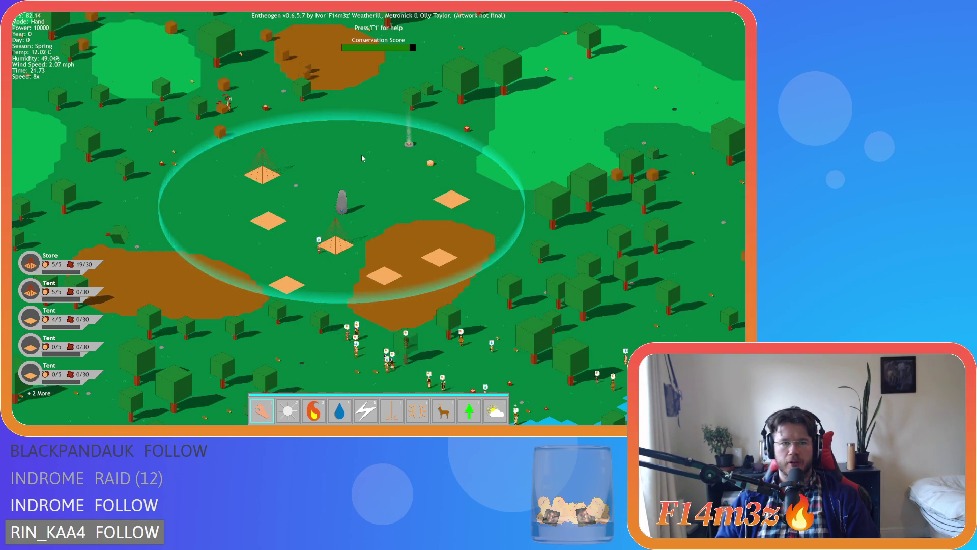
pyautogui.press('-')
pyautogui.press('-')
pyautogui.press('-')
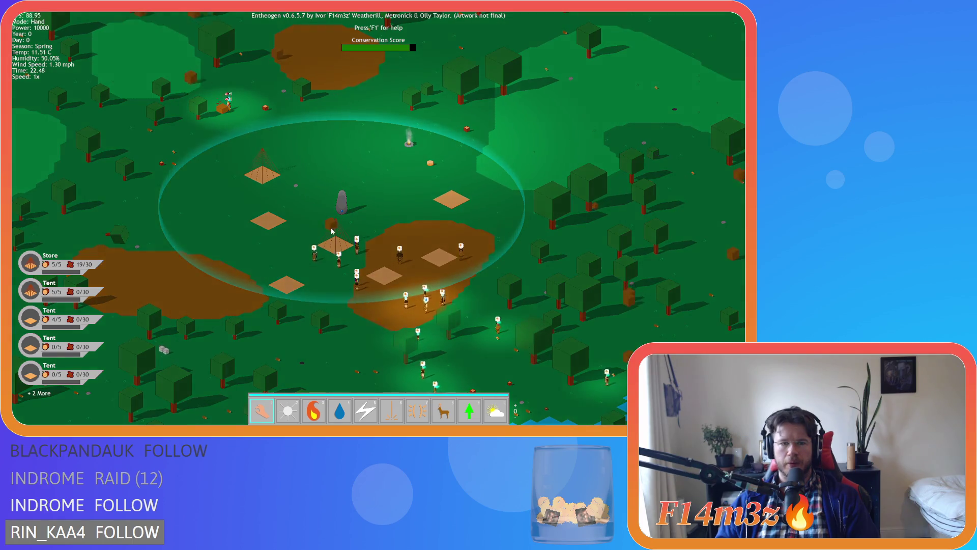
pyautogui.scroll(5, 315, 195)
pyautogui.moveTo(315, 191)
pyautogui.mouseDown()
pyautogui.moveTo(237, 176)
pyautogui.moveTo(170, 135)
pyautogui.moveTo(202, 167)
pyautogui.mouseUp()
pyautogui.scroll(2, 170, 134)
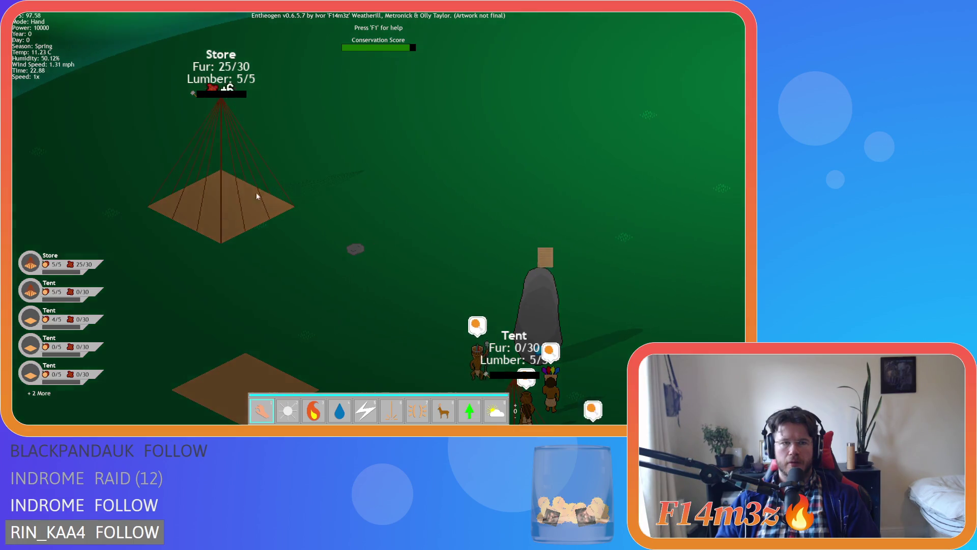
pyautogui.scroll(-8, 350, 179)
# Step: Fast-forward time at 4x and 8x, panning right, until daylight returns at 8x
pyautogui.press('+')
pyautogui.press('+')
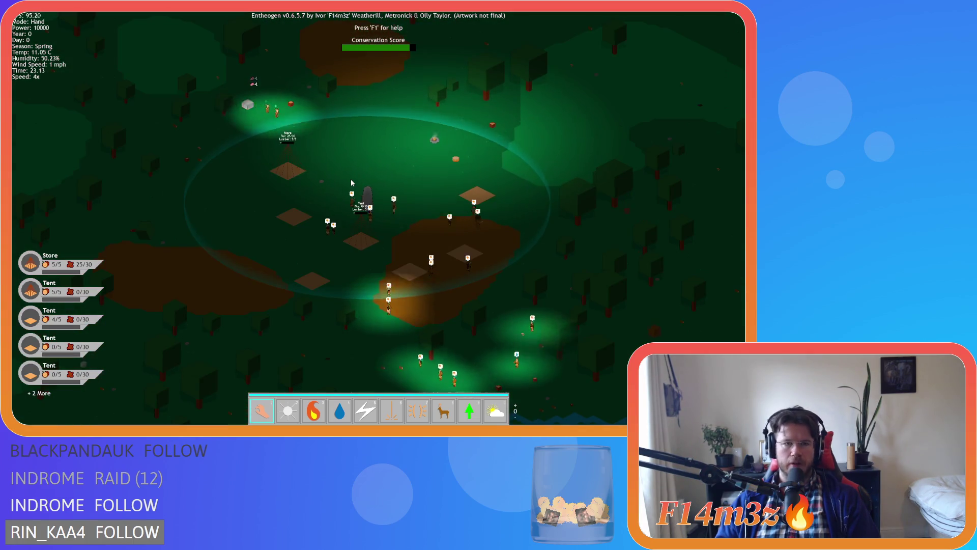
pyautogui.press('+')
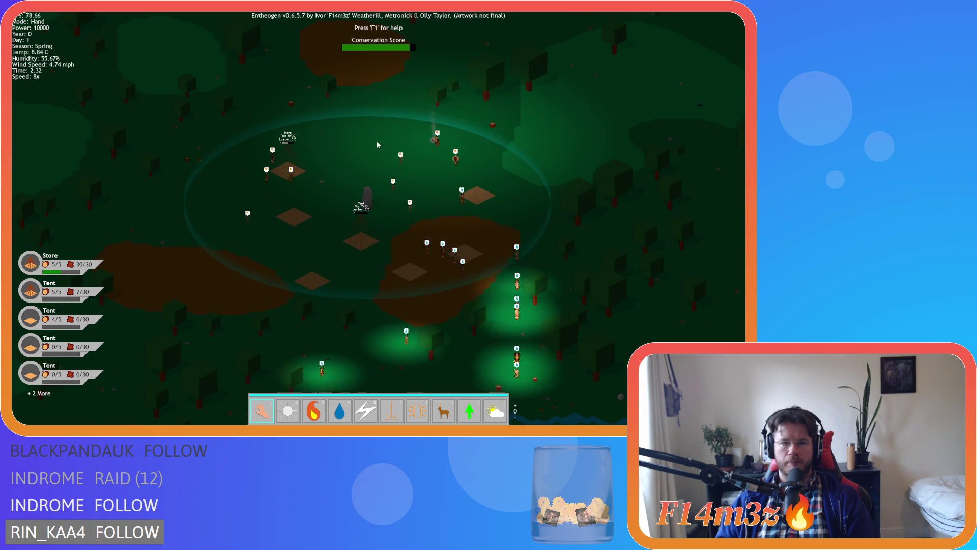
pyautogui.press('-')
pyautogui.press('-')
pyautogui.press('-')
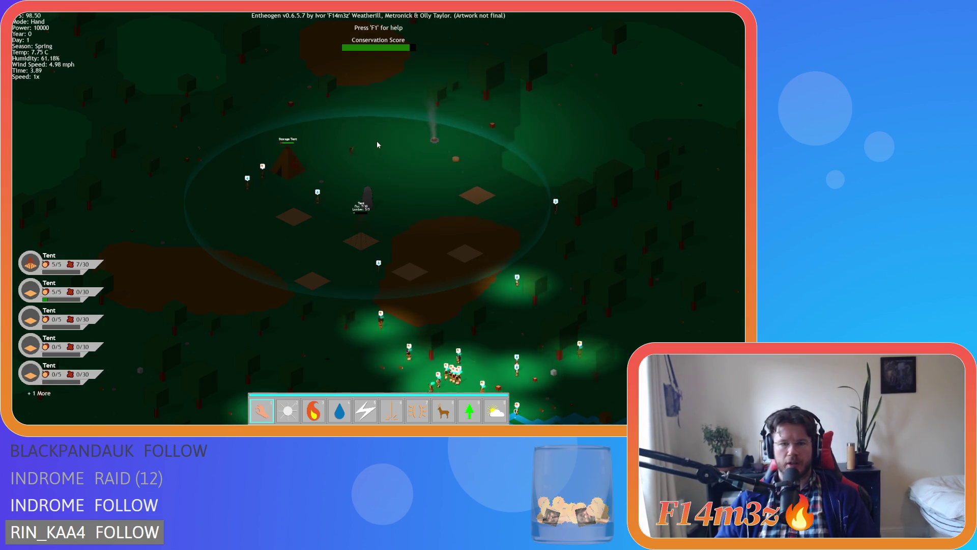
pyautogui.press('d')
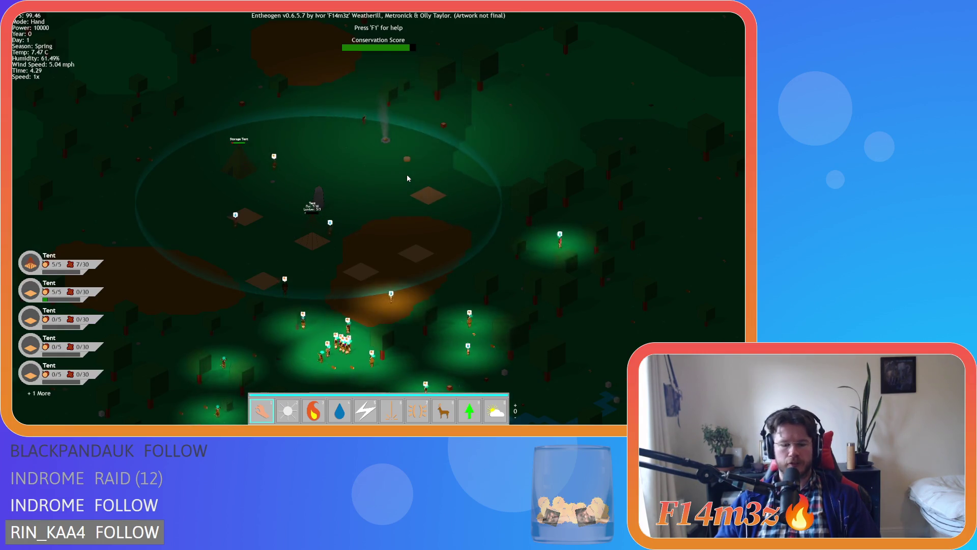
pyautogui.press('+')
pyautogui.press('+')
pyautogui.press('+')
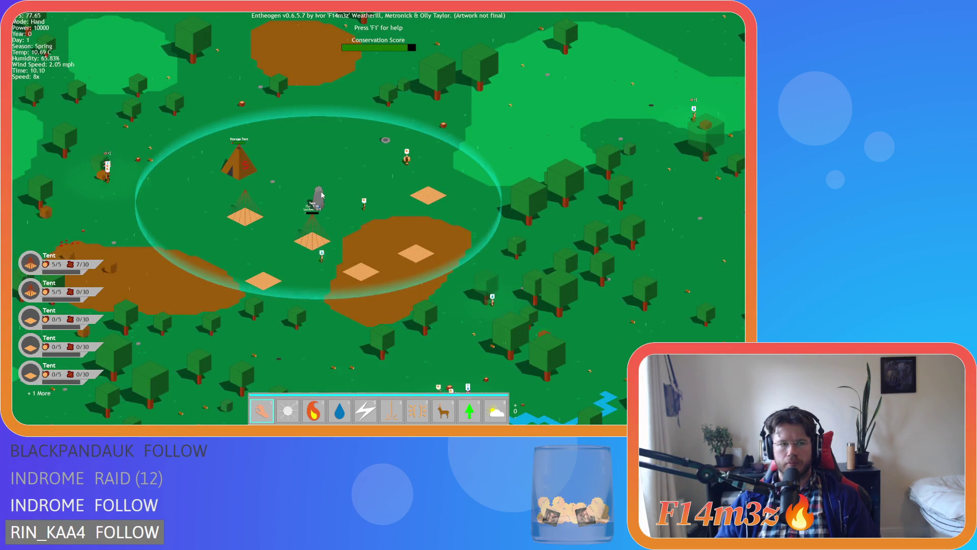
# Step: Show the Storage and Tribe inventory in the top-right corner, keeping the village in view at 4x speed
pyautogui.moveTo(177, 222)
pyautogui.mouseDown()
pyautogui.moveTo(289, 170)
pyautogui.moveTo(275, 220)
pyautogui.moveTo(237, 228)
pyautogui.mouseUp()
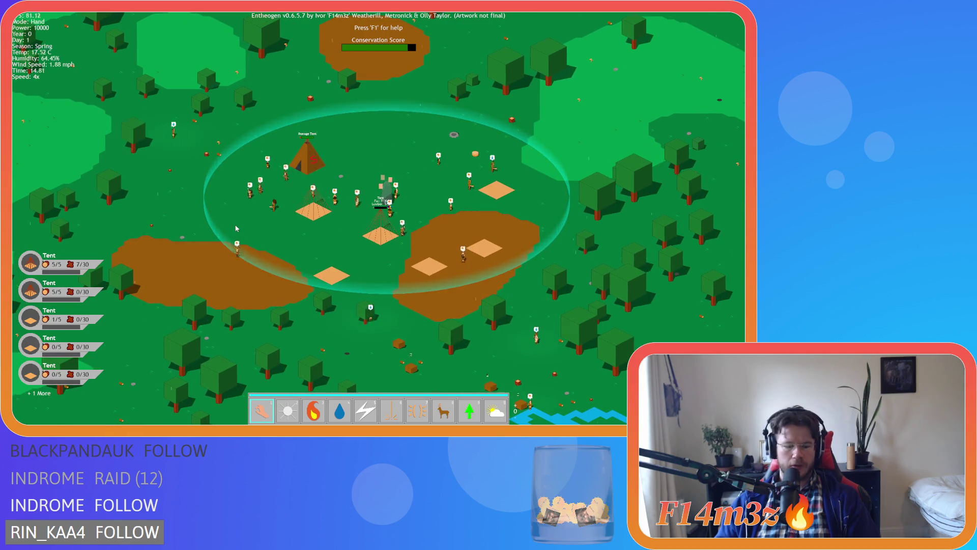
pyautogui.press('i')
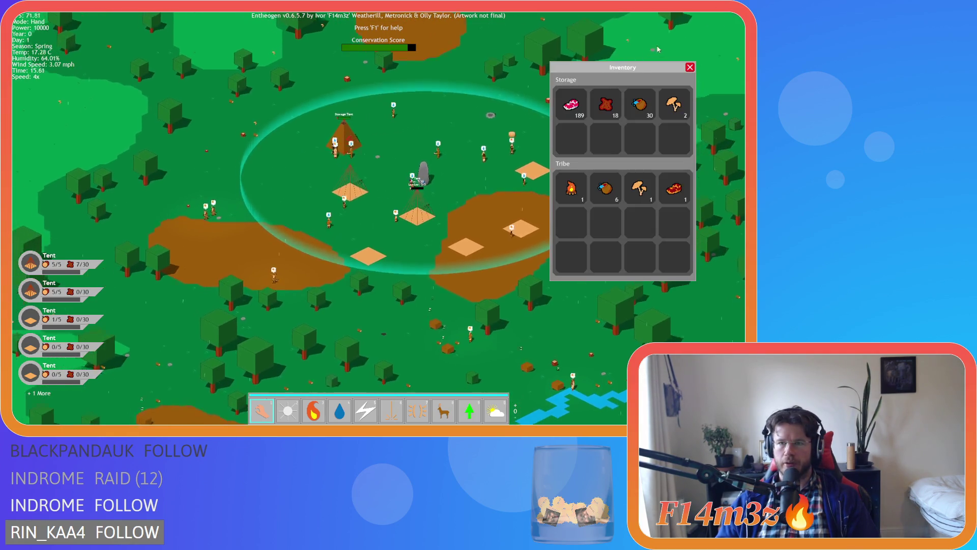
pyautogui.moveTo(616, 71); pyautogui.dragTo(665, 23)
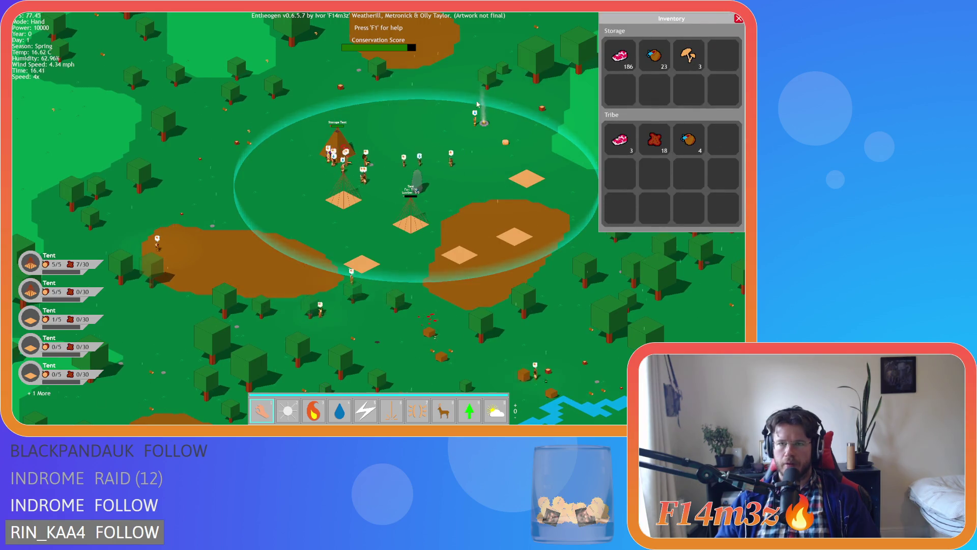
pyautogui.moveTo(393, 113); pyautogui.dragTo(309, 144)
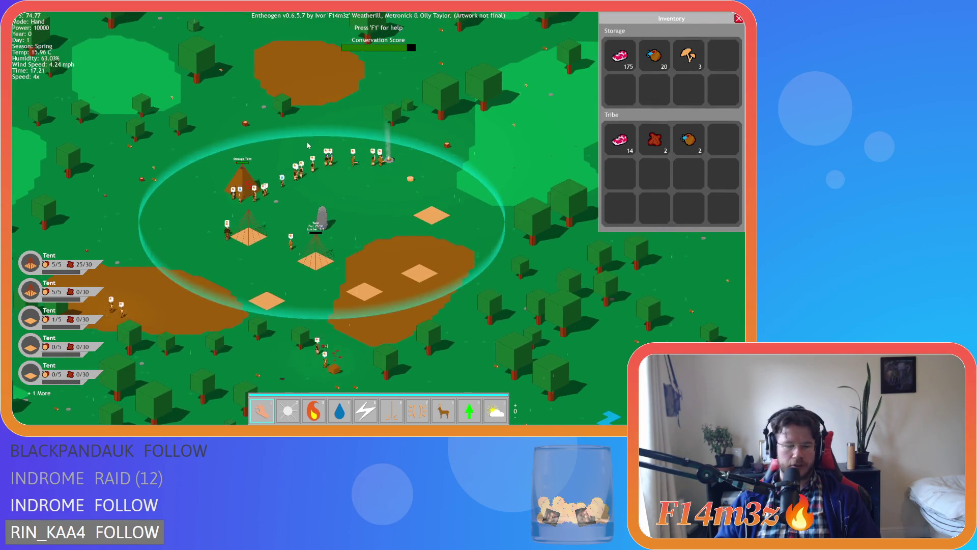
pyautogui.press('-')
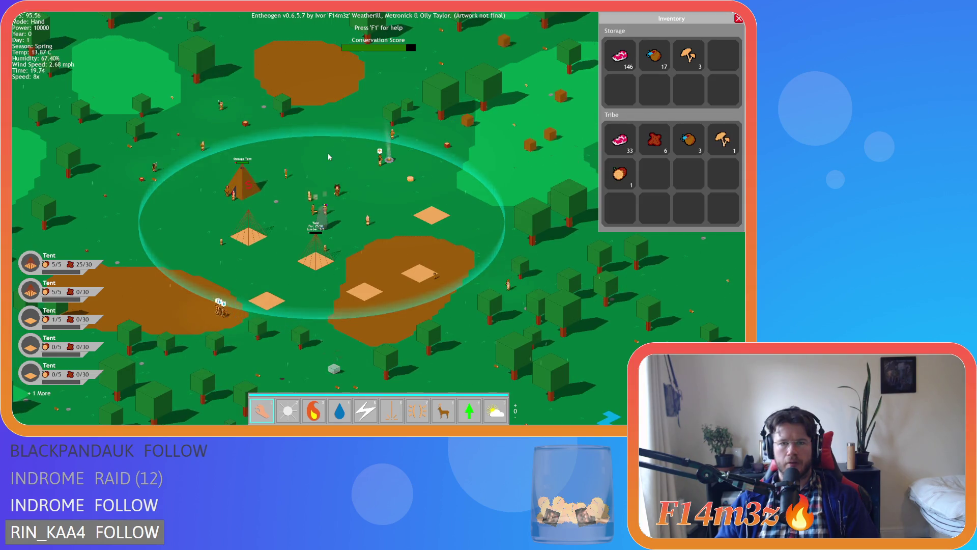